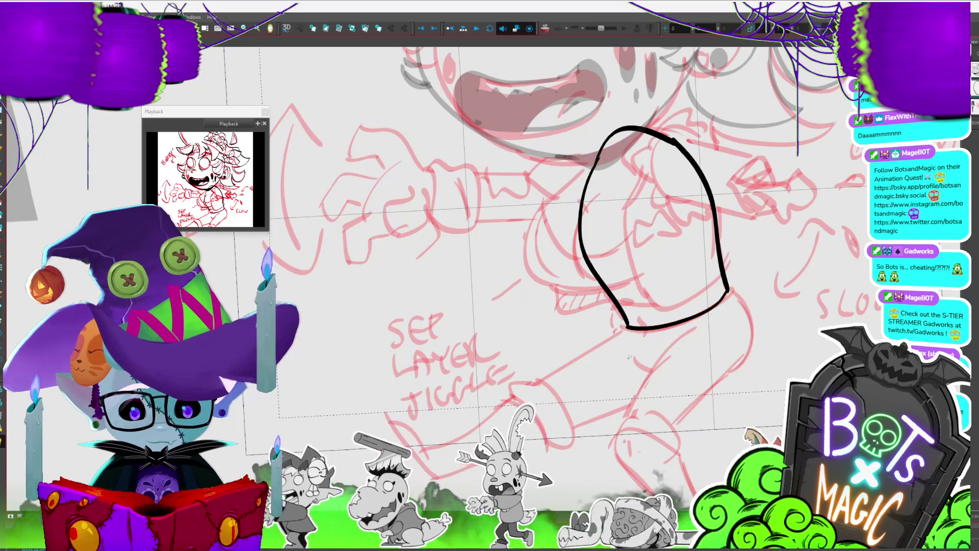
Draw the short hook stroke forming the cuff band under the mitten outline.
{"action": "scroll", "coordinate": [587, 245], "scroll_direction": "up", "scroll_amount": 1}
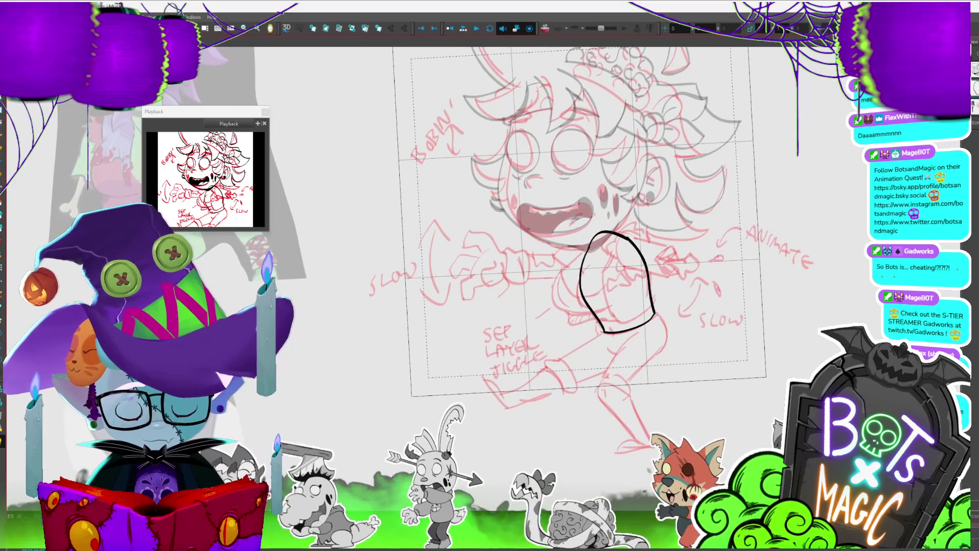
{"action": "scroll", "coordinate": [449, 273], "scroll_direction": "up", "scroll_amount": 2}
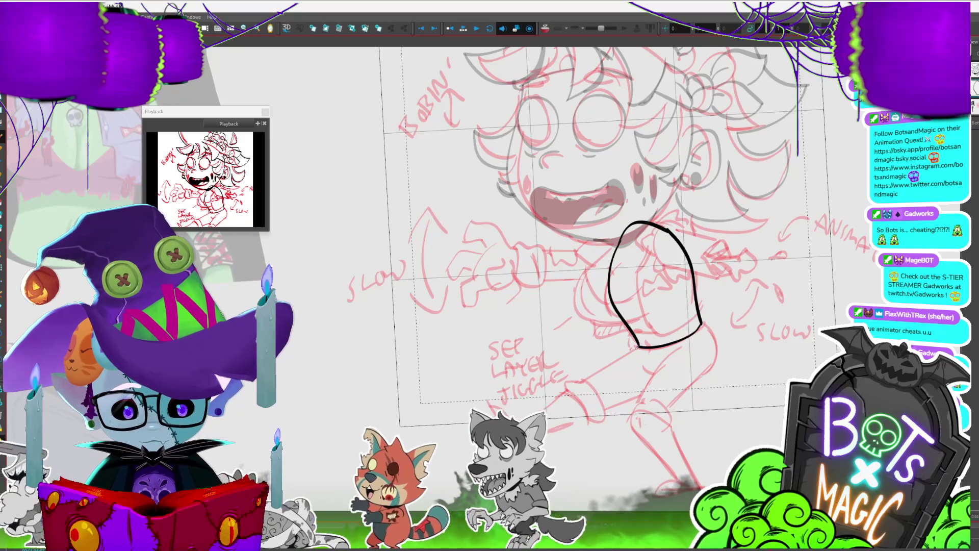
{"action": "mouse_move", "coordinate": [641, 349]}
{"action": "left_mouse_down"}
{"action": "mouse_move", "coordinate": [650, 363]}
{"action": "mouse_move", "coordinate": [669, 347]}
{"action": "left_mouse_up"}
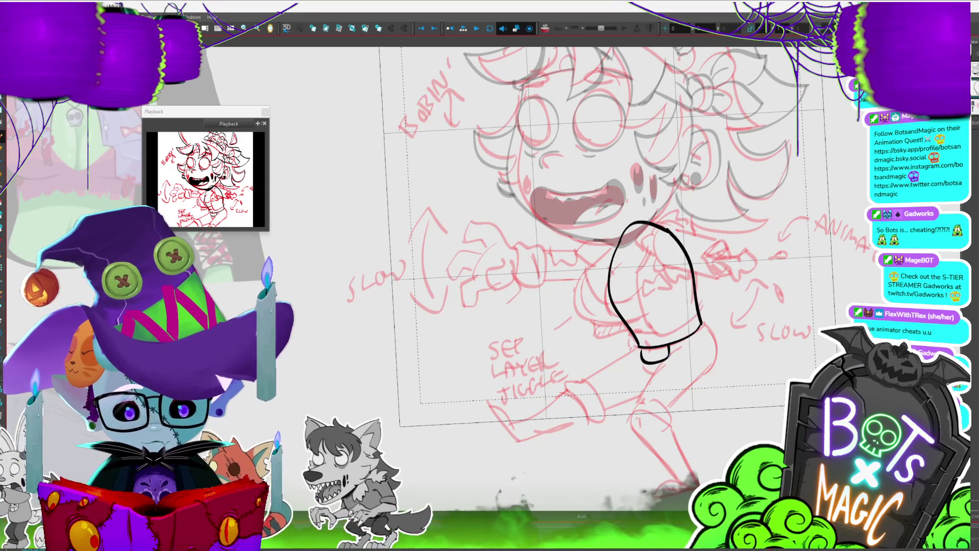
{"action": "left_click", "coordinate": [661, 362]}
{"action": "left_click", "coordinate": [657, 365]}
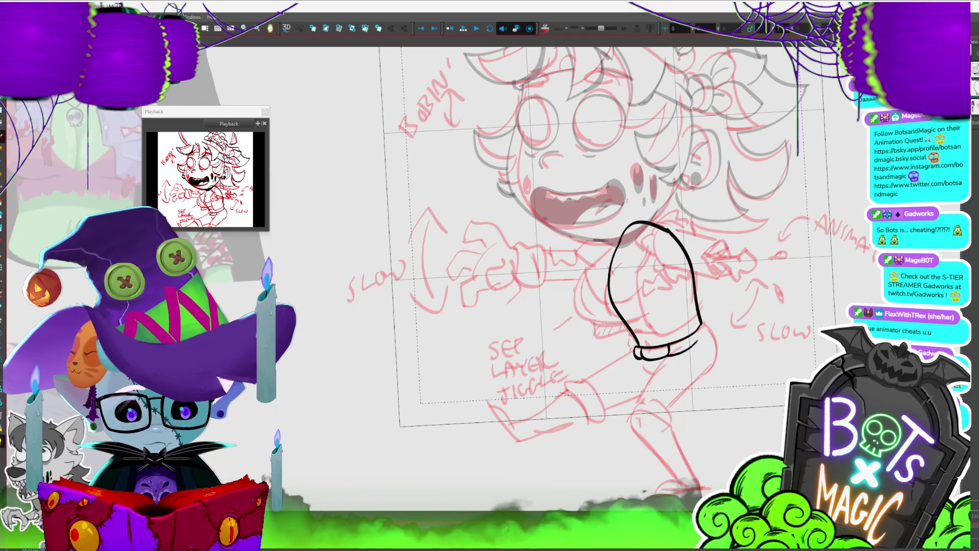
Close the bottom of the mitten beneath its cuff with one stroke.
{"action": "key", "text": "2"}
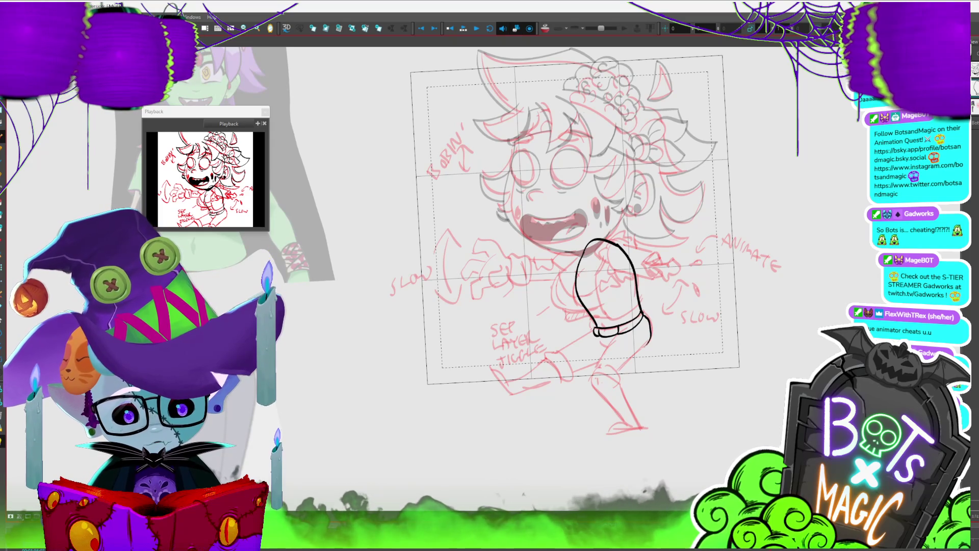
{"action": "left_click_drag", "start_coordinate": [650, 334], "coordinate": [602, 341]}
{"action": "left_click", "coordinate": [632, 347]}
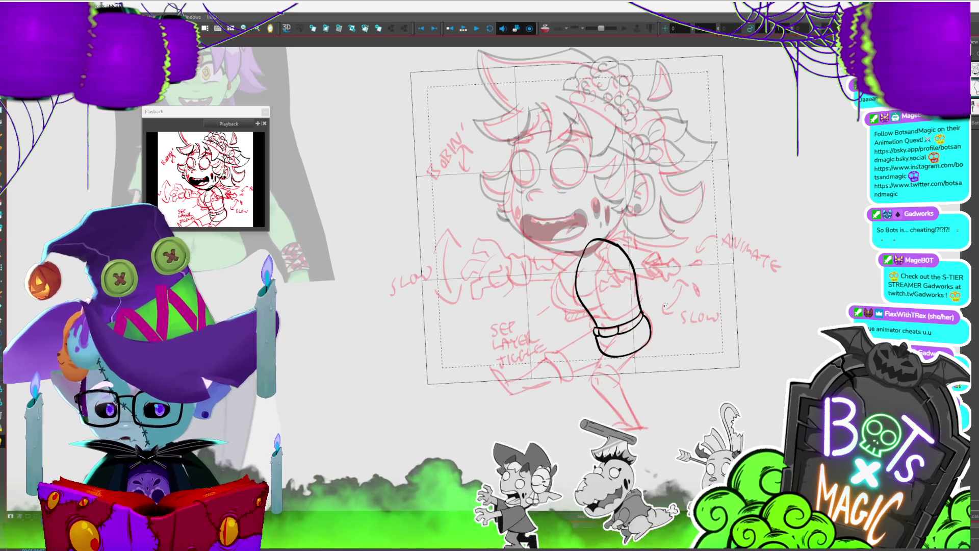
{"action": "key", "text": "2"}
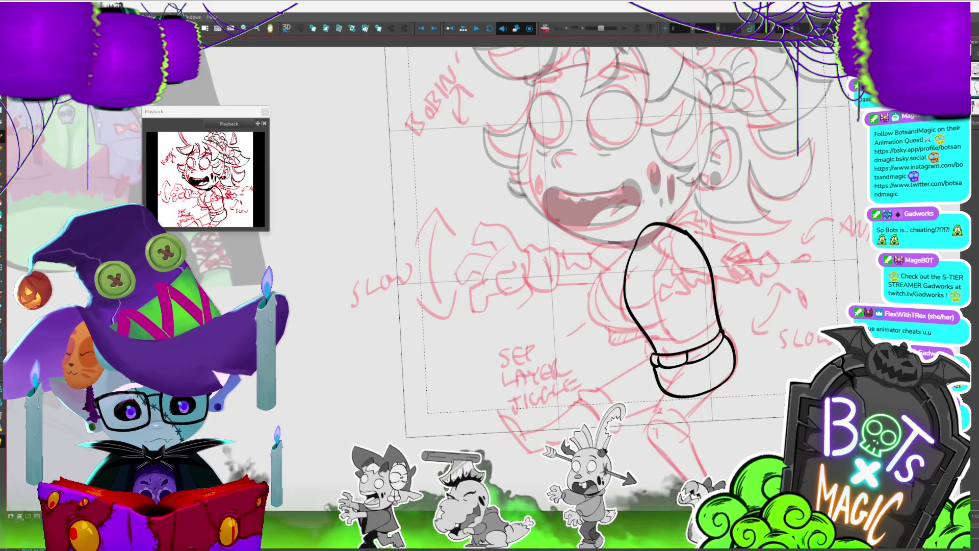
{"action": "left_click_drag", "start_coordinate": [615, 242], "coordinate": [585, 254]}
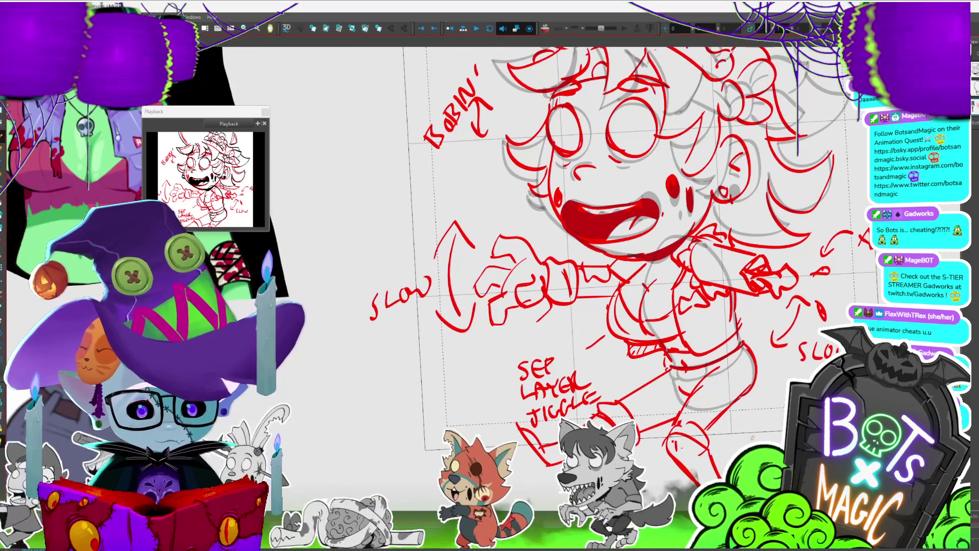
Ink the outstretched arm's upper line and the clawed fingers with nail lines, saving midway.
{"action": "key", "text": "shift+l"}
{"action": "mouse_move", "coordinate": [576, 266]}
{"action": "left_mouse_down"}
{"action": "mouse_move", "coordinate": [544, 264]}
{"action": "mouse_move", "coordinate": [518, 238]}
{"action": "mouse_move", "coordinate": [491, 254]}
{"action": "left_mouse_up"}
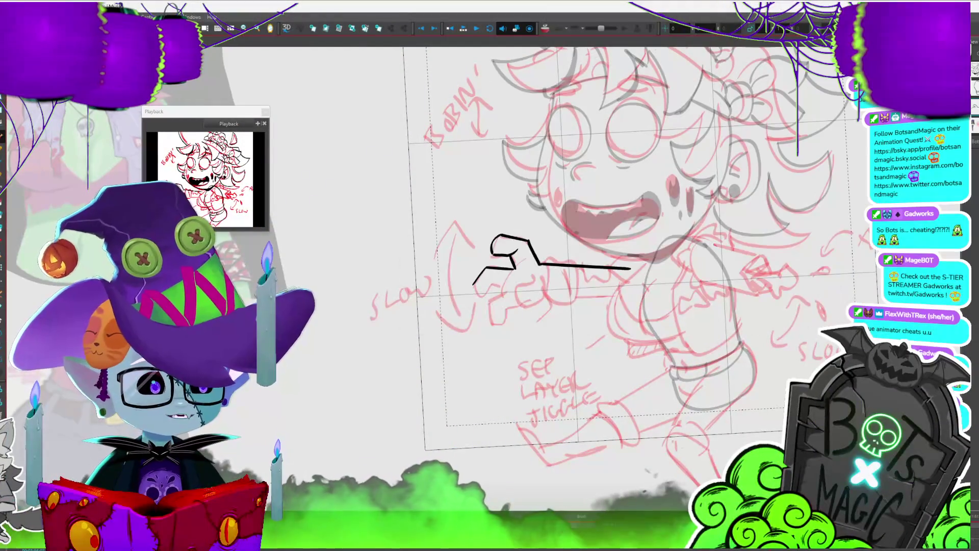
{"action": "key", "text": "ctrl+s"}
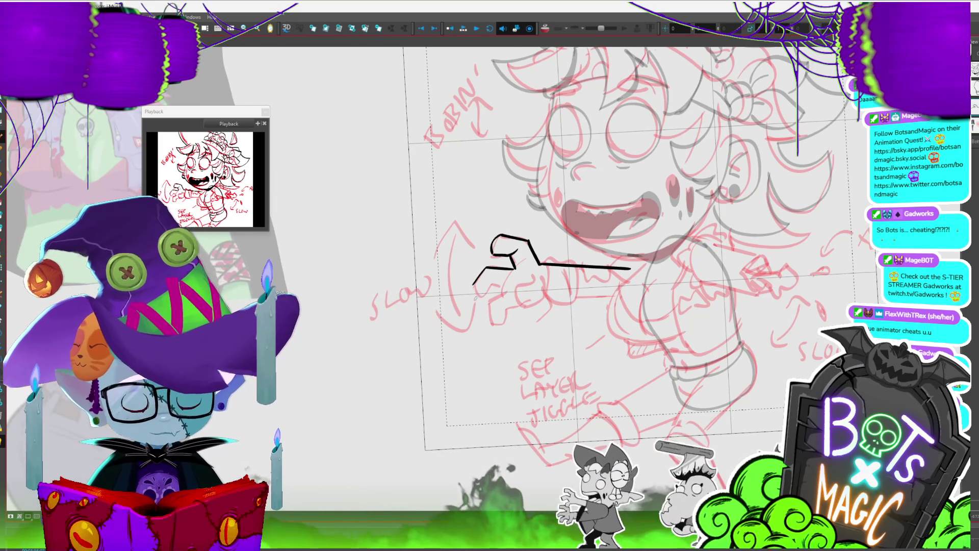
{"action": "mouse_move", "coordinate": [475, 286]}
{"action": "left_mouse_down"}
{"action": "mouse_move", "coordinate": [508, 286]}
{"action": "mouse_move", "coordinate": [494, 326]}
{"action": "mouse_move", "coordinate": [516, 304]}
{"action": "left_mouse_up"}
{"action": "left_click_drag", "start_coordinate": [536, 272], "coordinate": [545, 300]}
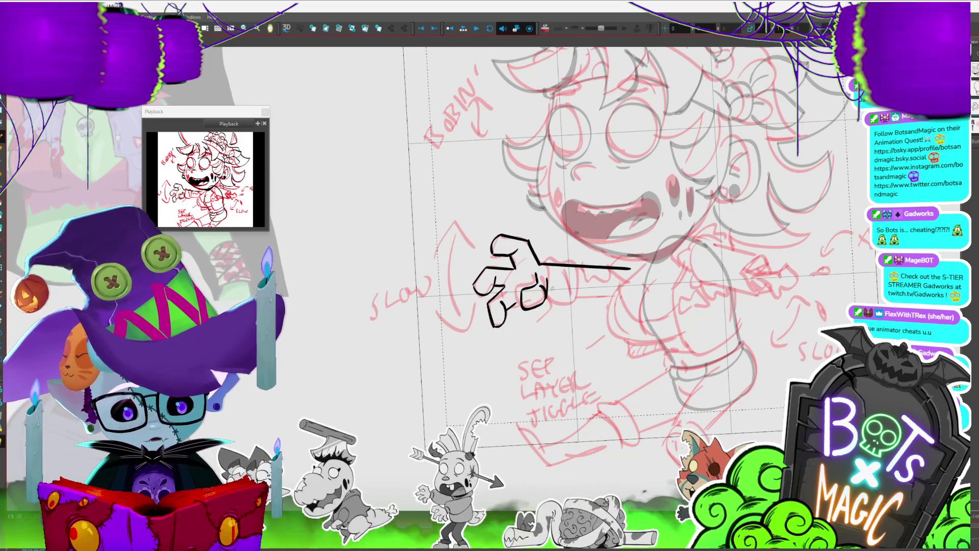
{"action": "left_click_drag", "start_coordinate": [524, 298], "coordinate": [532, 306]}
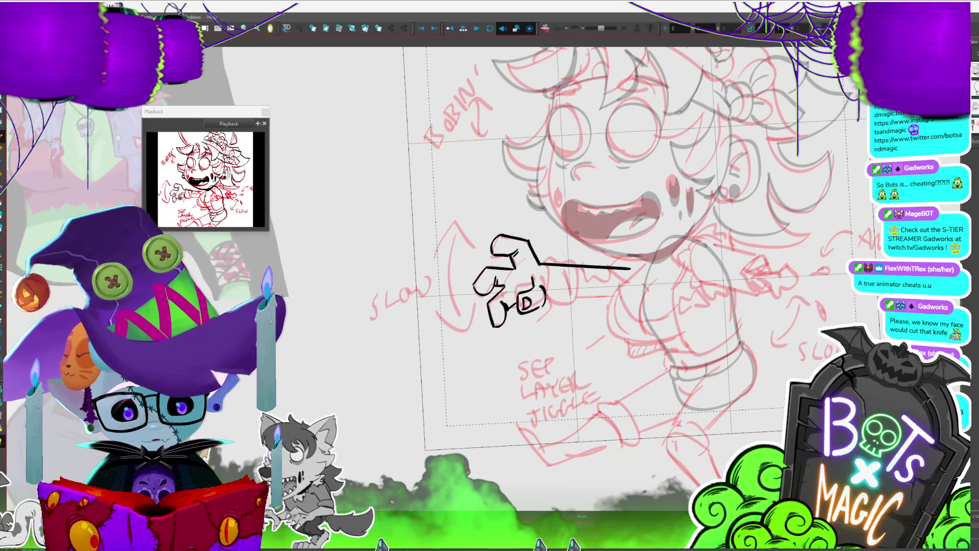
Draw the long knife blade, undoing a stray tip stroke, then advance a frame.
{"action": "left_click_drag", "start_coordinate": [607, 298], "coordinate": [625, 295]}
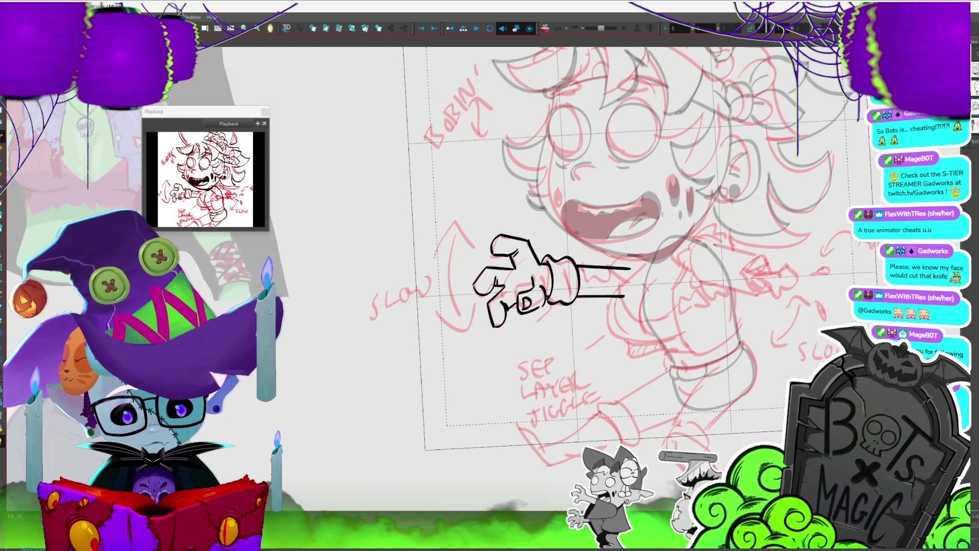
{"action": "mouse_move", "coordinate": [631, 267]}
{"action": "left_mouse_down"}
{"action": "mouse_move", "coordinate": [658, 267]}
{"action": "mouse_move", "coordinate": [624, 297]}
{"action": "mouse_move", "coordinate": [664, 268]}
{"action": "mouse_move", "coordinate": [622, 299]}
{"action": "left_mouse_up"}
{"action": "key", "text": "ctrl+z"}
{"action": "key", "text": "ctrl+z"}
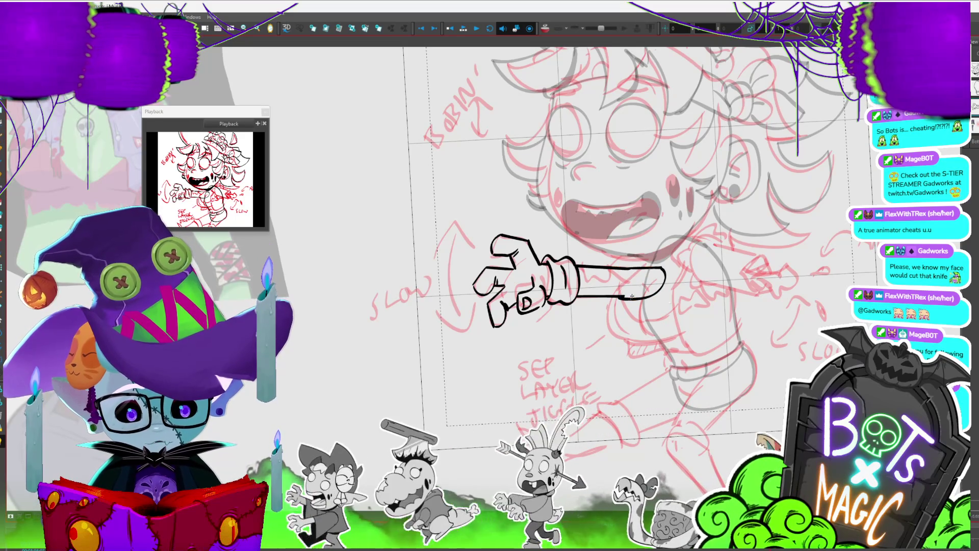
{"action": "left_click", "coordinate": [647, 293]}
{"action": "key", "text": "Escape"}
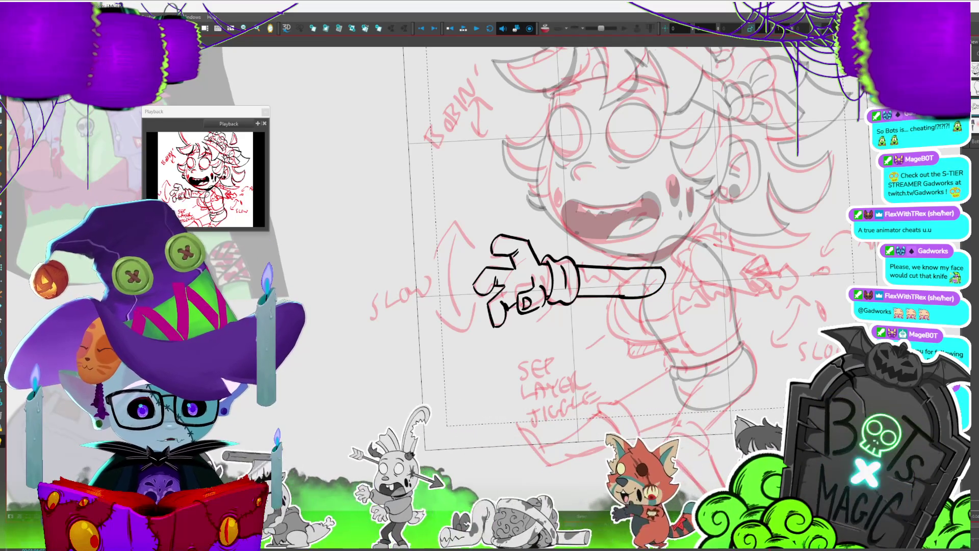
{"action": "key", "text": "period"}
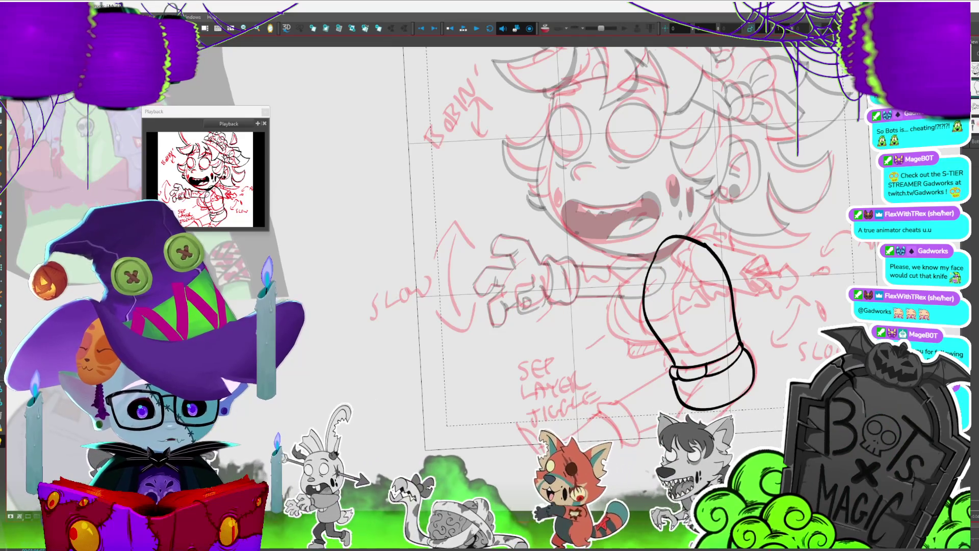
Advance one more frame and draw the rounded end of the forearm by the chest.
{"action": "key", "text": "period"}
{"action": "left_click_drag", "start_coordinate": [561, 255], "coordinate": [516, 243]}
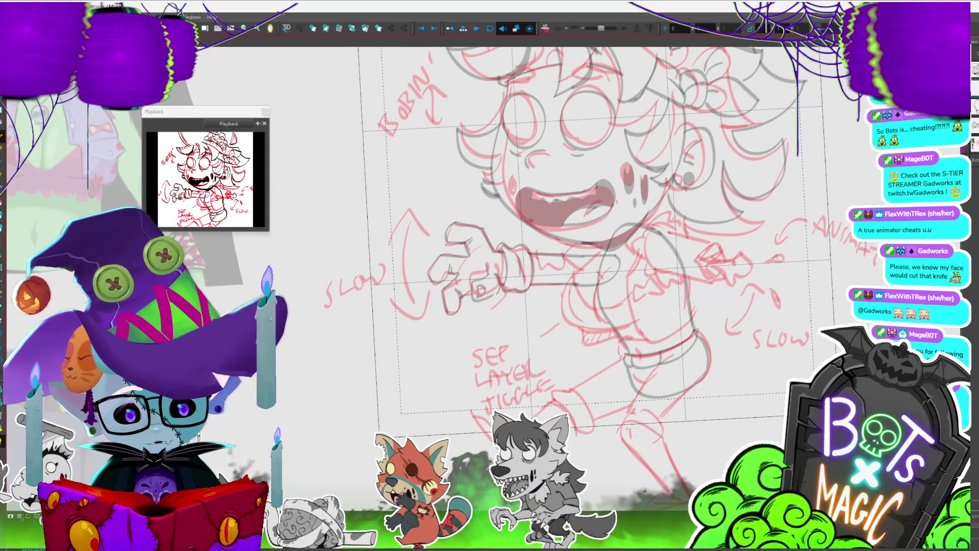
{"action": "left_click_drag", "start_coordinate": [676, 233], "coordinate": [663, 268]}
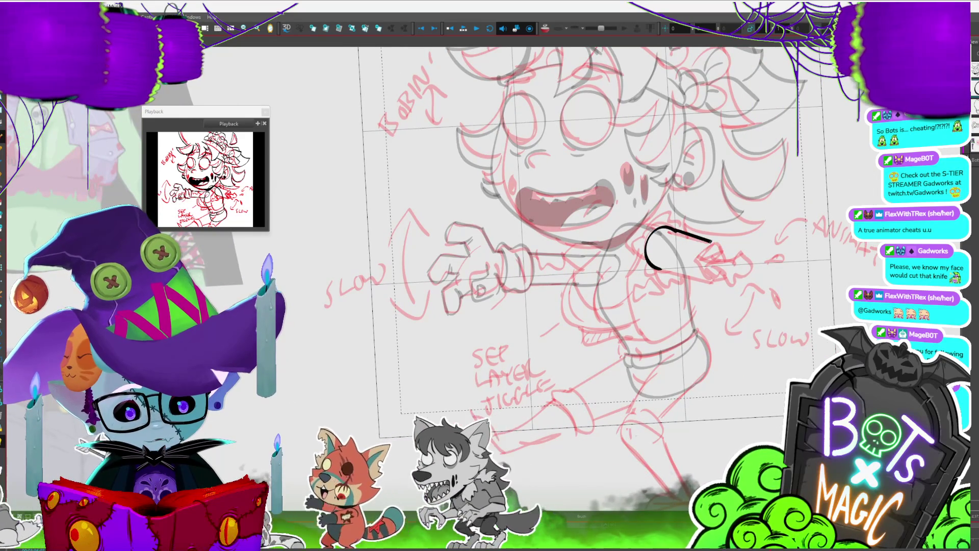
{"action": "scroll", "coordinate": [730, 280], "scroll_direction": "down", "scroll_amount": 2}
{"action": "scroll", "coordinate": [562, 255], "scroll_direction": "right", "scroll_amount": 3}
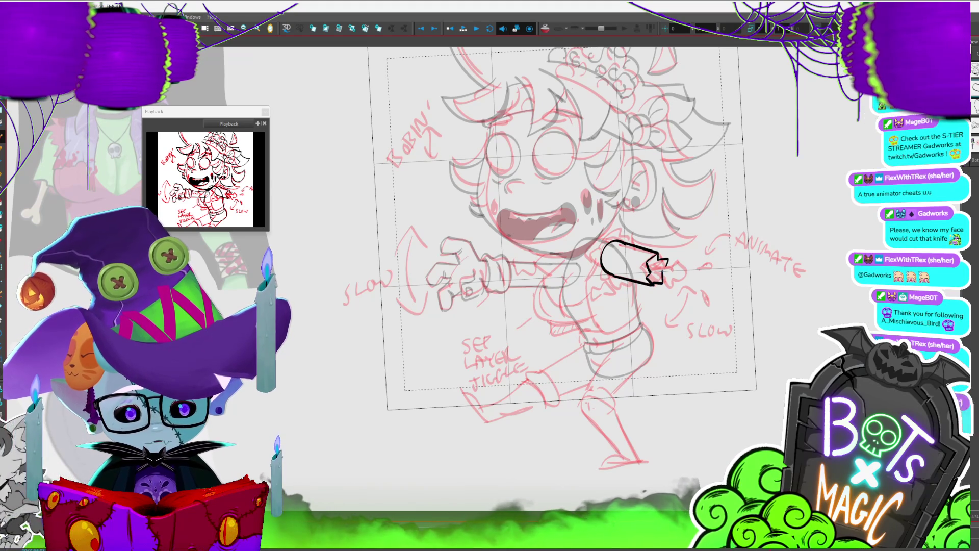
Add the jagged, torn strokes at the forearm's other end.
{"action": "left_click_drag", "start_coordinate": [658, 280], "coordinate": [667, 287]}
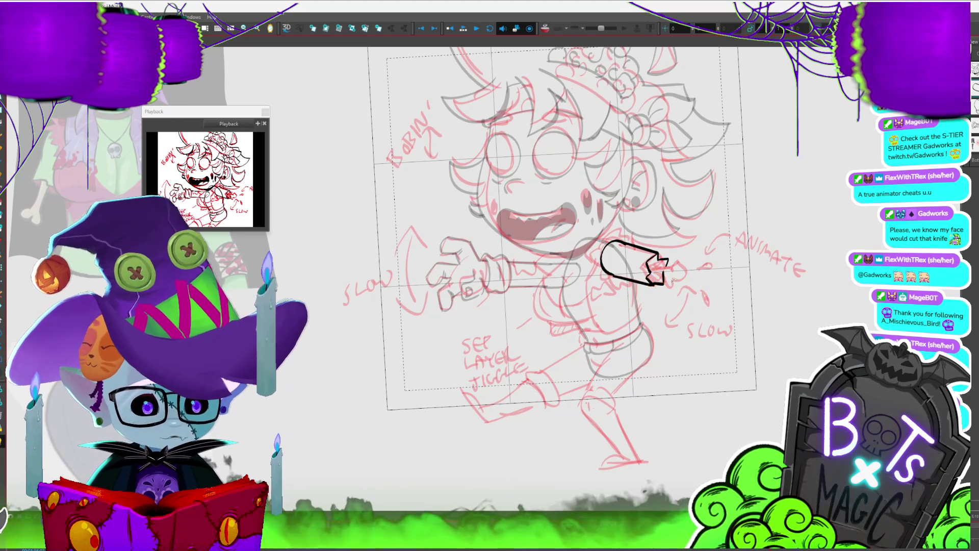
{"action": "scroll", "coordinate": [580, 286], "scroll_direction": "up", "scroll_amount": 2}
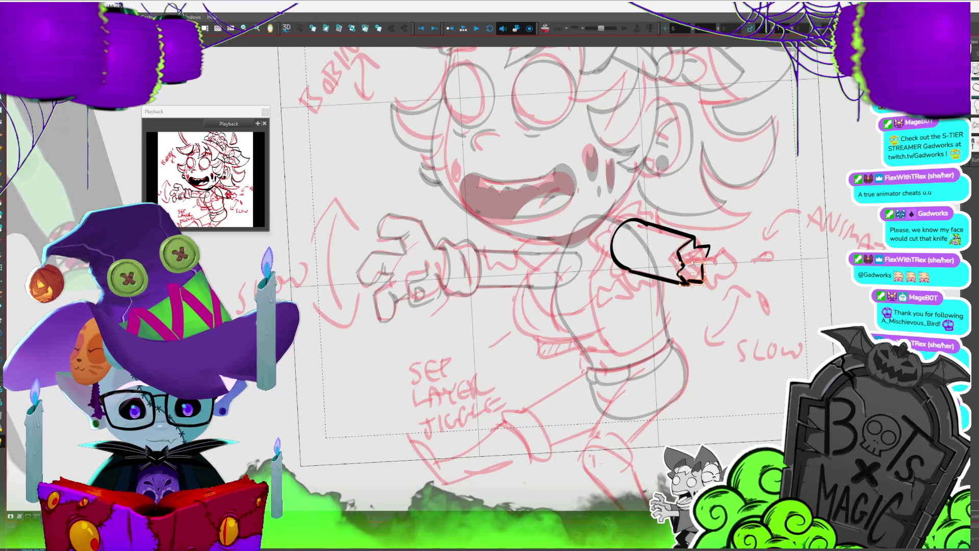
{"action": "left_click_drag", "start_coordinate": [694, 264], "coordinate": [707, 274]}
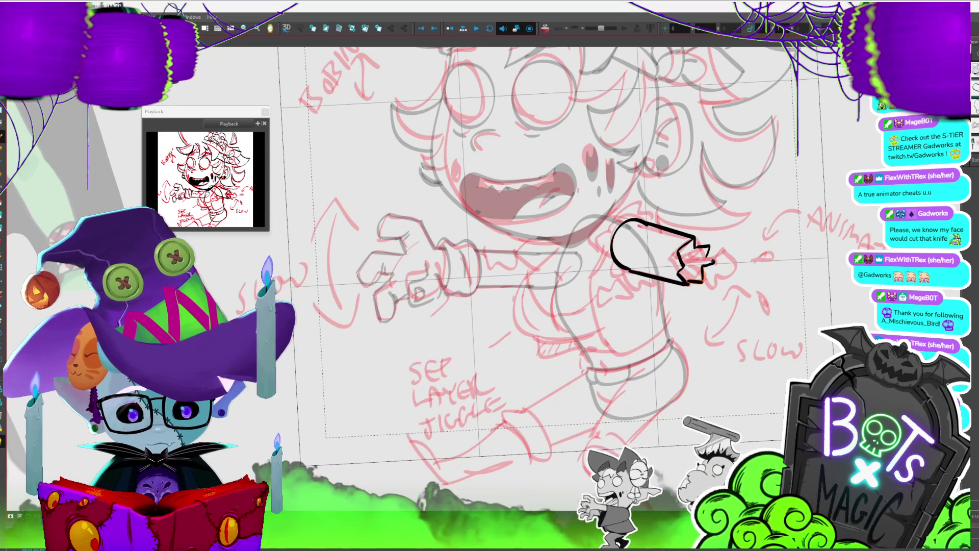
{"action": "mouse_move", "coordinate": [682, 256]}
{"action": "left_mouse_down"}
{"action": "mouse_move", "coordinate": [714, 259]}
{"action": "mouse_move", "coordinate": [711, 278]}
{"action": "mouse_move", "coordinate": [866, 287]}
{"action": "mouse_move", "coordinate": [695, 263]}
{"action": "mouse_move", "coordinate": [703, 274]}
{"action": "mouse_move", "coordinate": [692, 282]}
{"action": "left_mouse_up"}
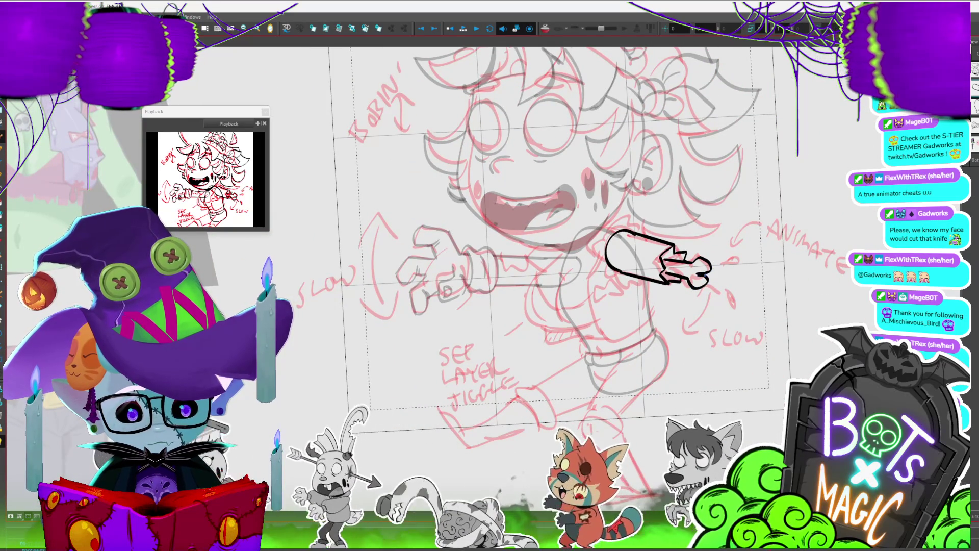
{"action": "left_click", "coordinate": [672, 279]}
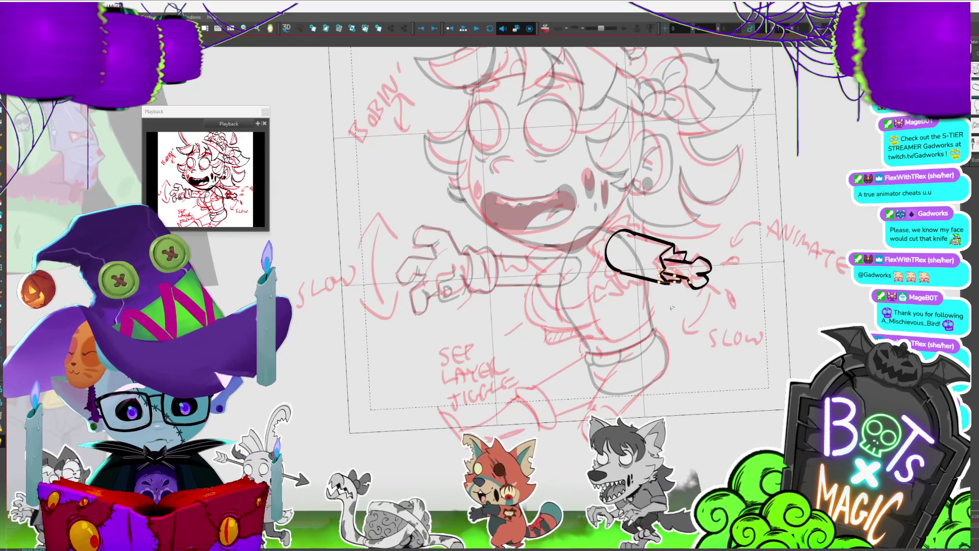
{"action": "left_click", "coordinate": [728, 202]}
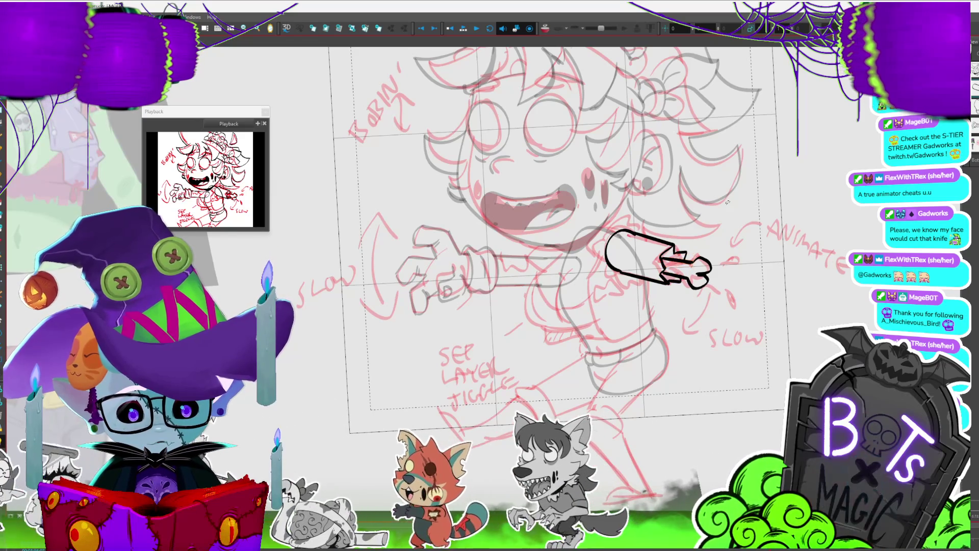
{"action": "key", "text": "2"}
{"action": "key", "text": "2"}
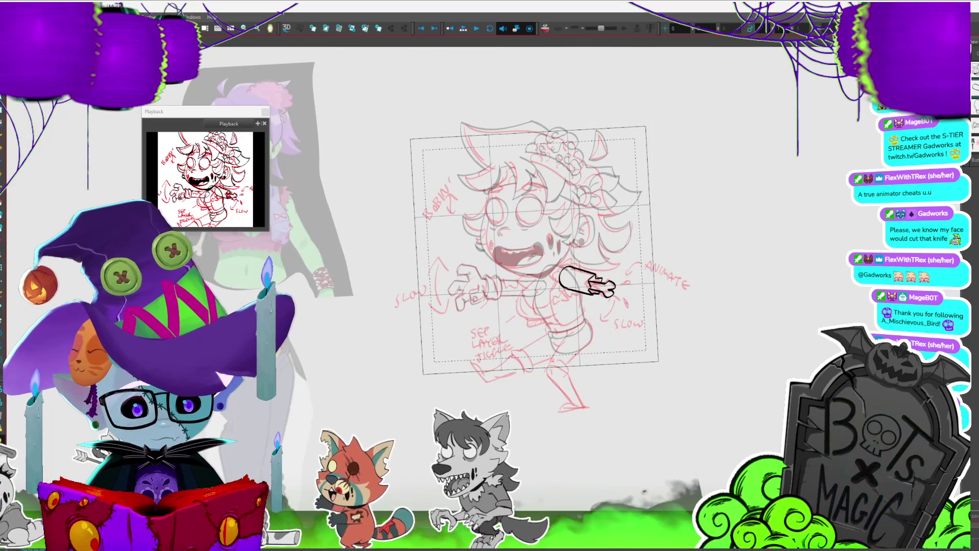
Name the left arm's layer B_ARM, then step to the black boot drawing.
{"action": "key", "text": "F2"}
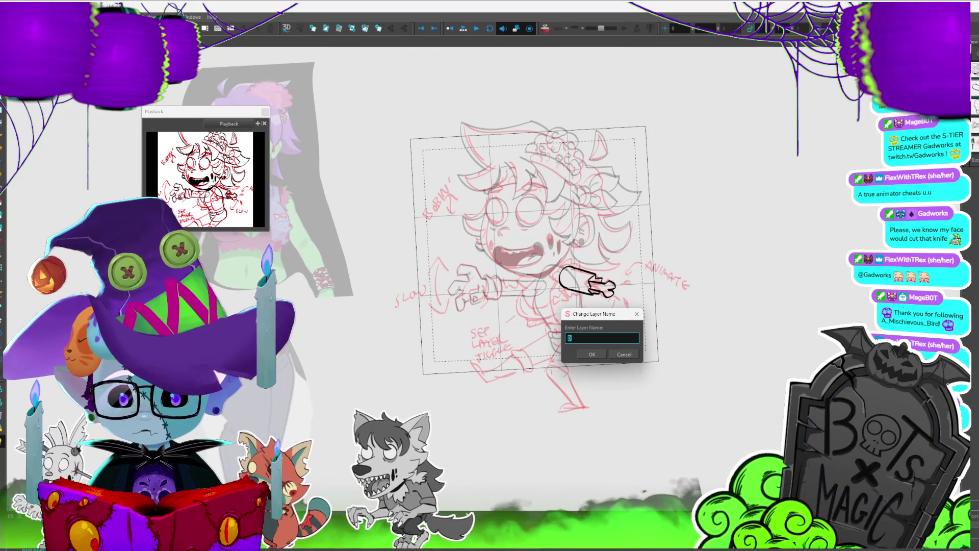
{"action": "key", "text": "Return"}
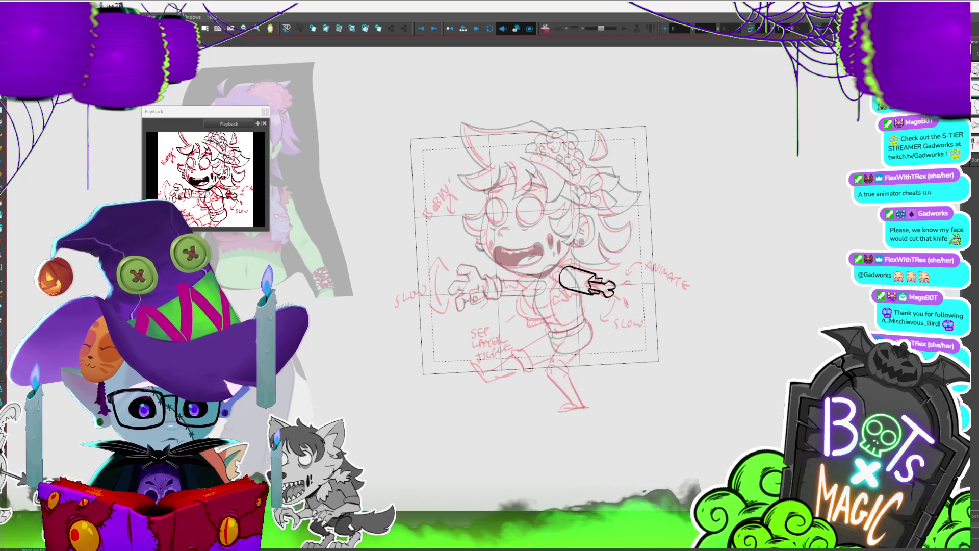
{"action": "key", "text": "F2"}
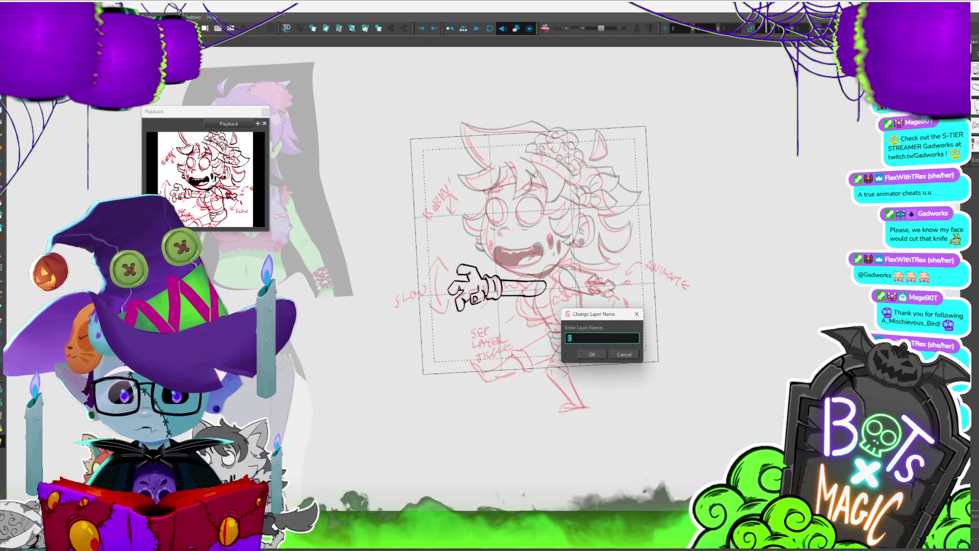
{"action": "type", "text": "M"}
{"action": "key", "text": "Return"}
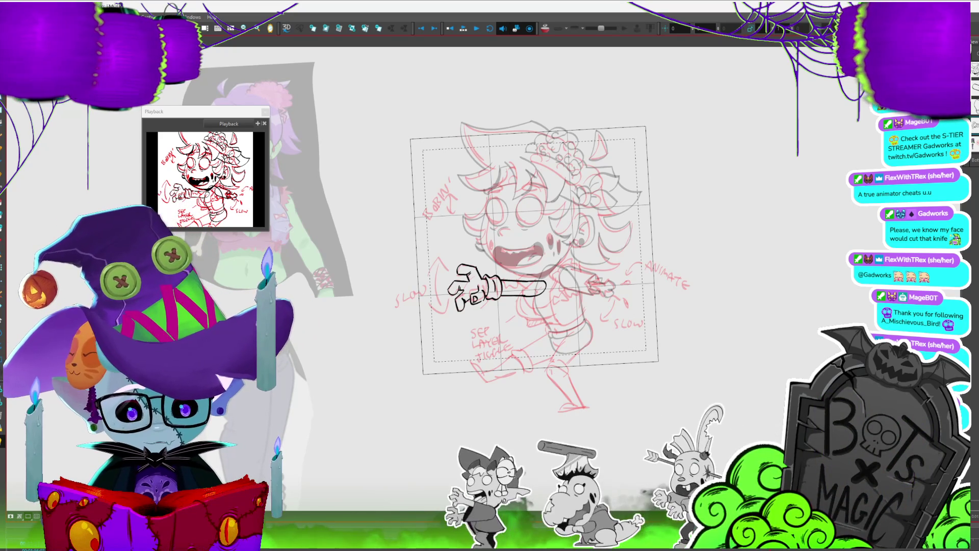
{"action": "key", "text": "period"}
{"action": "scroll", "coordinate": [428, 354], "scroll_direction": "up", "scroll_amount": 3}
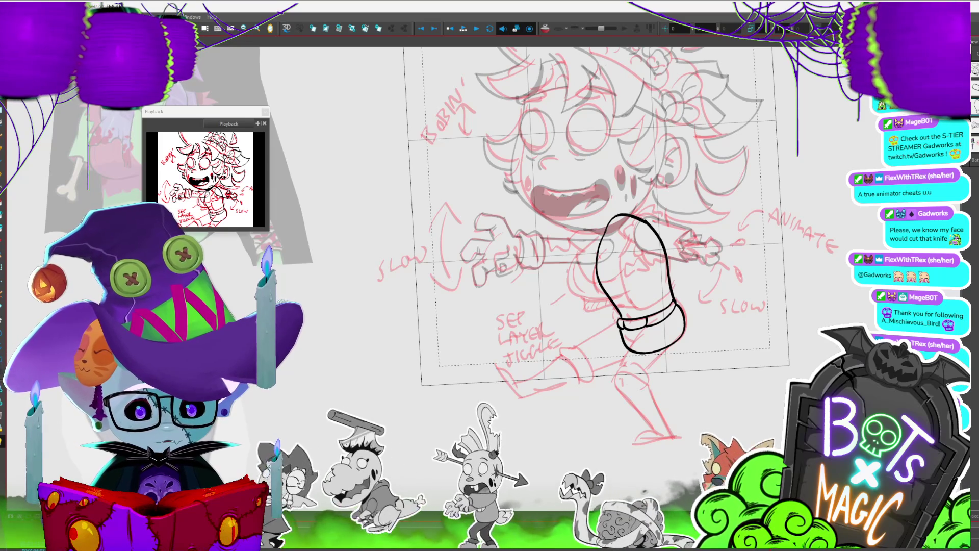
Remove the boot outline and ink the curved knee line running down into the shin.
{"action": "key", "text": "ctrl+z"}
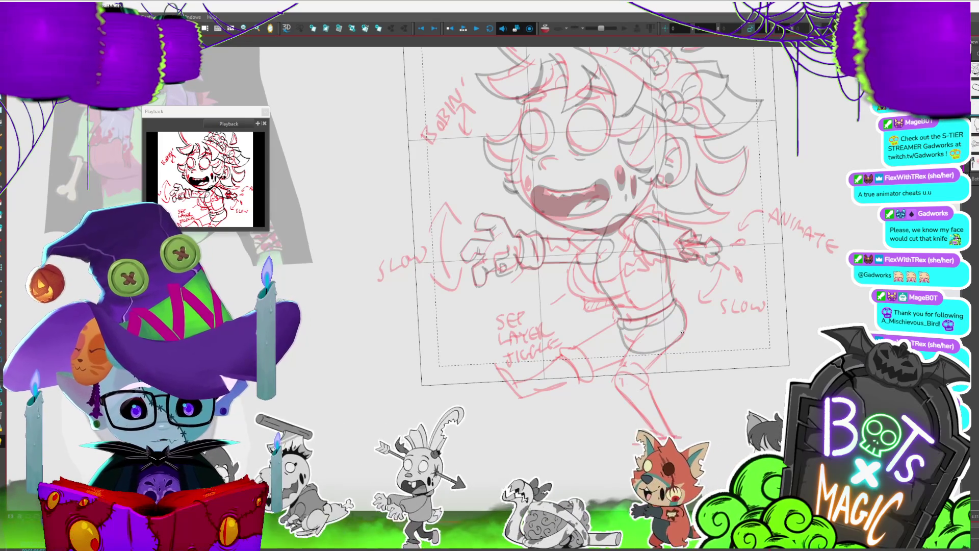
{"action": "left_click_drag", "start_coordinate": [620, 372], "coordinate": [680, 337]}
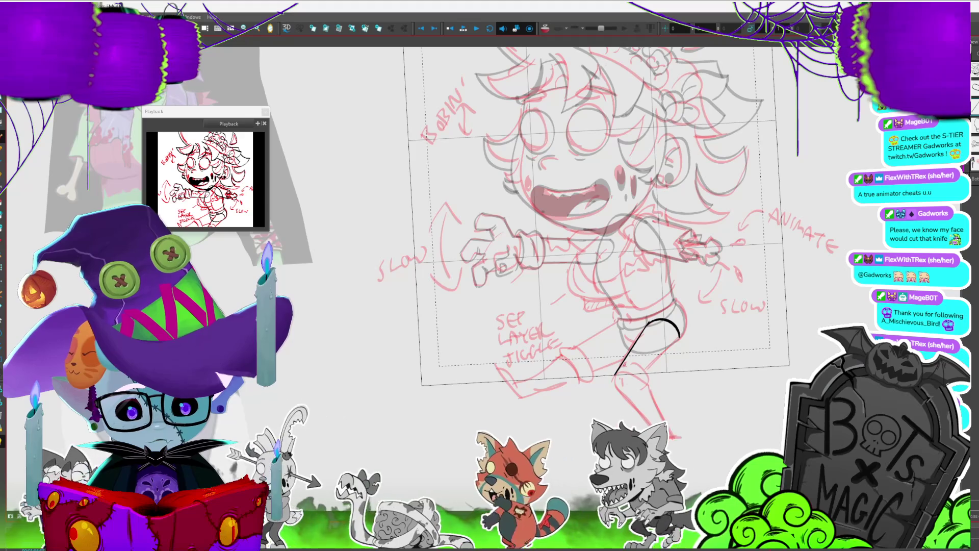
{"action": "key", "text": "ctrl+z"}
{"action": "mouse_move", "coordinate": [510, 306]}
{"action": "left_mouse_down"}
{"action": "mouse_move", "coordinate": [596, 76]}
{"action": "mouse_move", "coordinate": [591, 41]}
{"action": "mouse_move", "coordinate": [454, 179]}
{"action": "mouse_move", "coordinate": [484, 238]}
{"action": "left_mouse_up"}
{"action": "left_click_drag", "start_coordinate": [624, 253], "coordinate": [607, 279]}
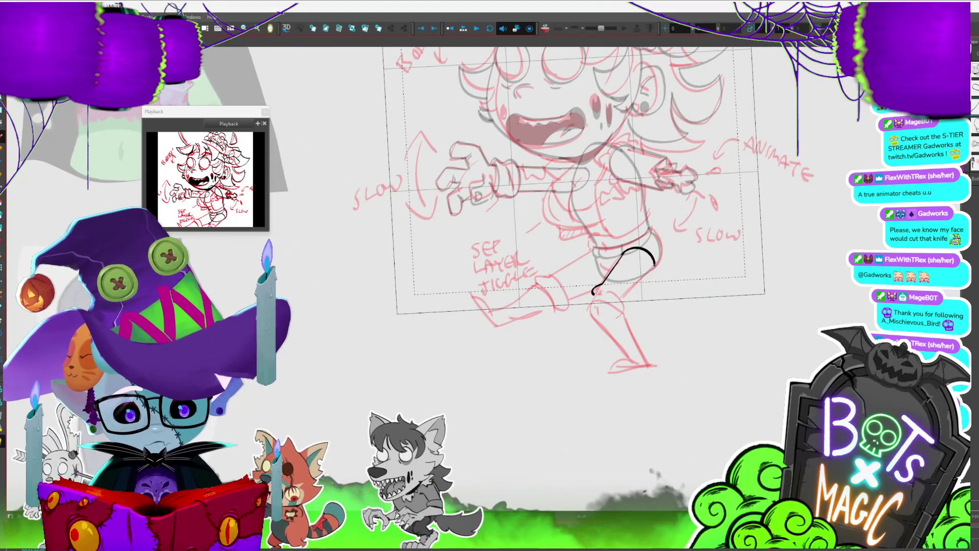
{"action": "mouse_move", "coordinate": [655, 263]}
{"action": "left_mouse_down"}
{"action": "mouse_move", "coordinate": [625, 305]}
{"action": "mouse_move", "coordinate": [591, 320]}
{"action": "left_mouse_up"}
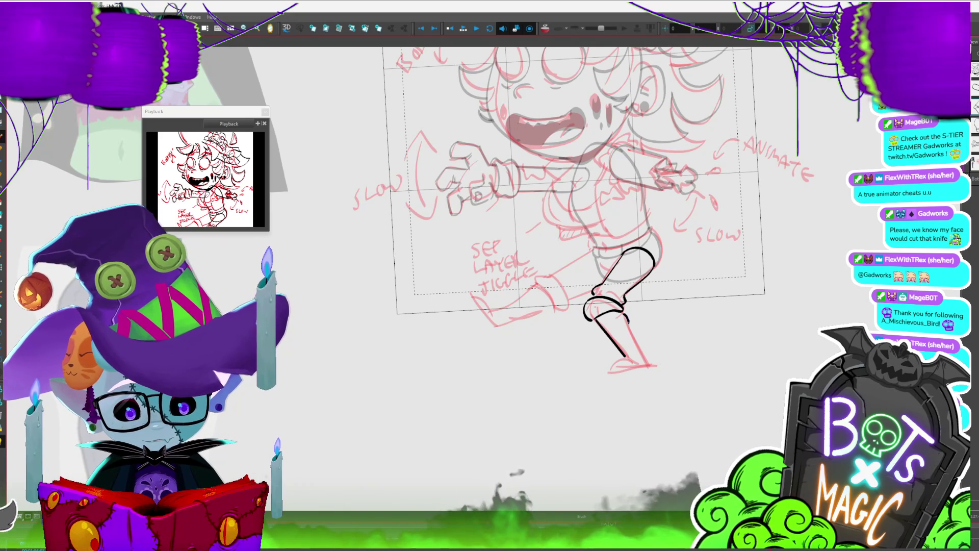
Draw the cuff line across the ankle.
{"action": "scroll", "coordinate": [581, 210], "scroll_direction": "left", "scroll_amount": 2}
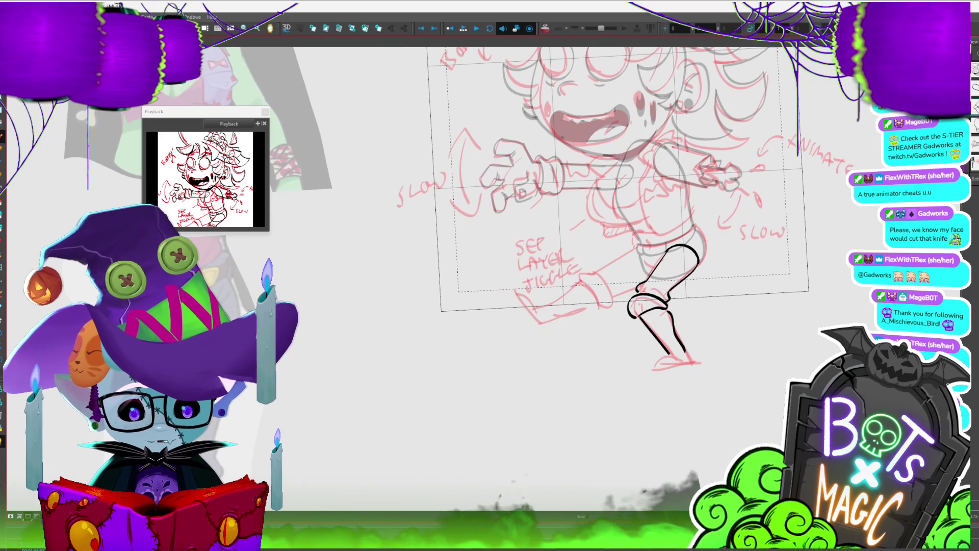
{"action": "left_click", "coordinate": [653, 354]}
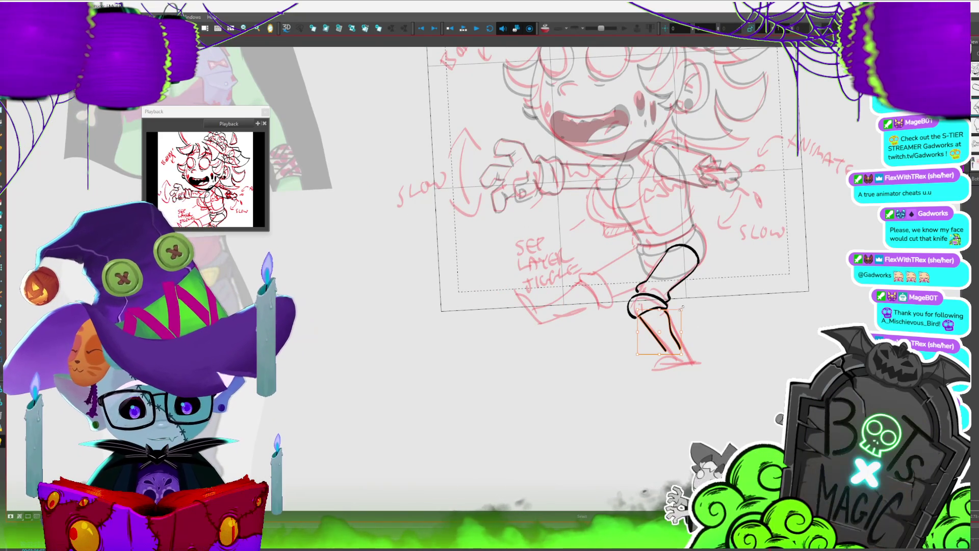
{"action": "left_click", "coordinate": [720, 293]}
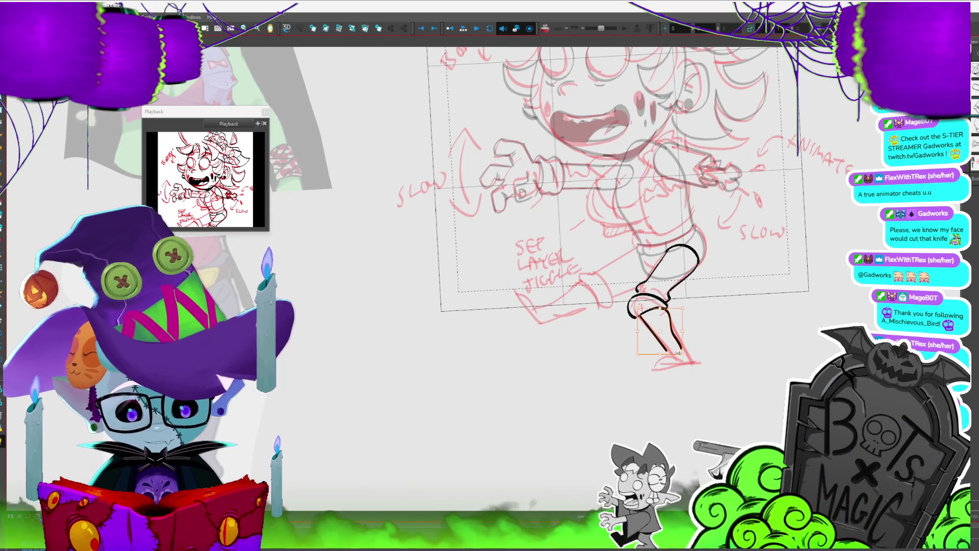
{"action": "left_click_drag", "start_coordinate": [651, 332], "coordinate": [639, 287]}
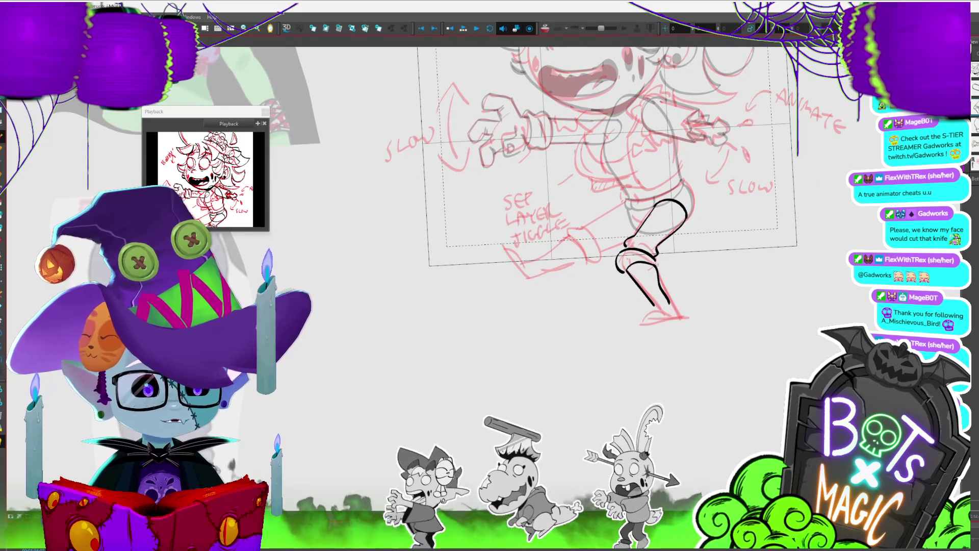
{"action": "mouse_move", "coordinate": [656, 263]}
{"action": "left_mouse_down"}
{"action": "mouse_move", "coordinate": [627, 269]}
{"action": "mouse_move", "coordinate": [657, 260]}
{"action": "left_mouse_up"}
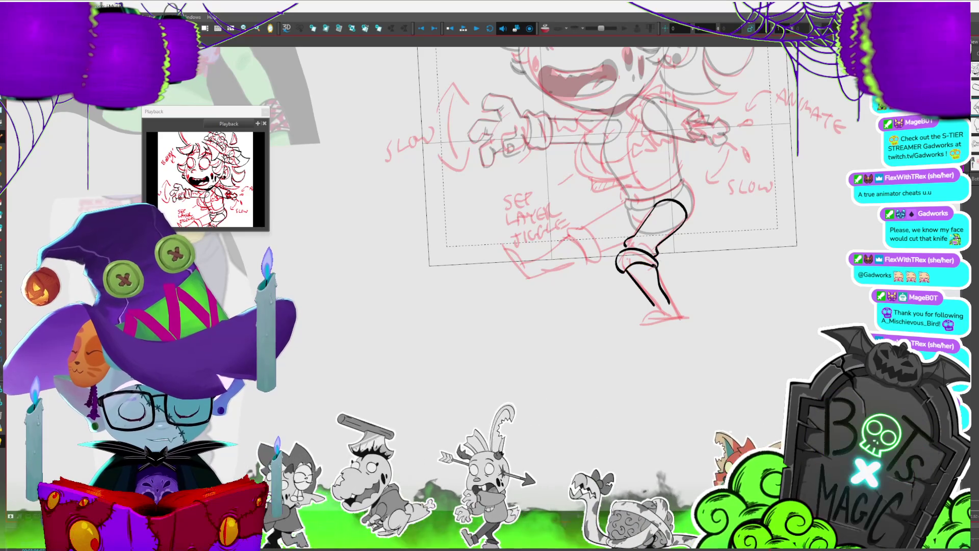
{"action": "left_click_drag", "start_coordinate": [627, 269], "coordinate": [662, 255]}
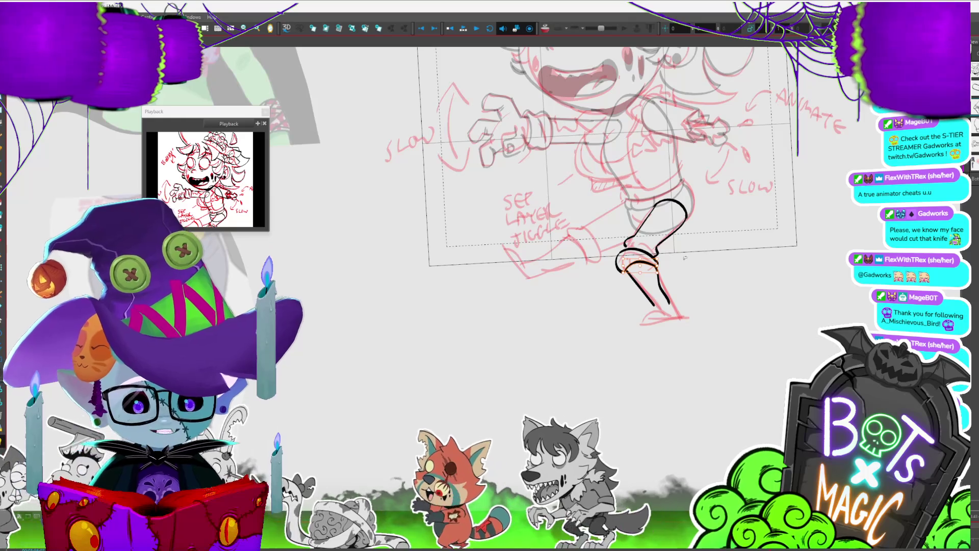
{"action": "left_click", "coordinate": [668, 312]}
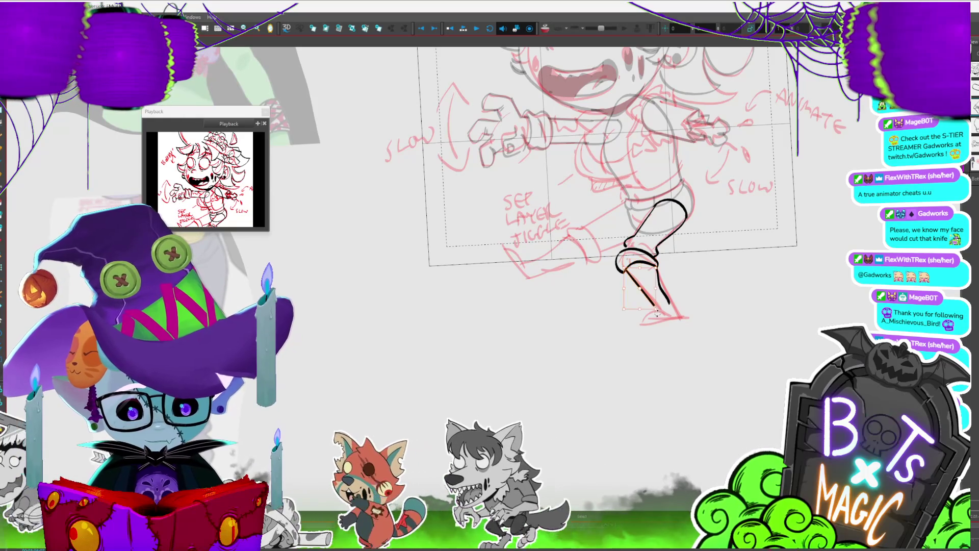
Ink the foot and redraw the shin line down to it.
{"action": "mouse_move", "coordinate": [657, 305]}
{"action": "left_mouse_down"}
{"action": "mouse_move", "coordinate": [637, 315]}
{"action": "mouse_move", "coordinate": [673, 314]}
{"action": "left_mouse_up"}
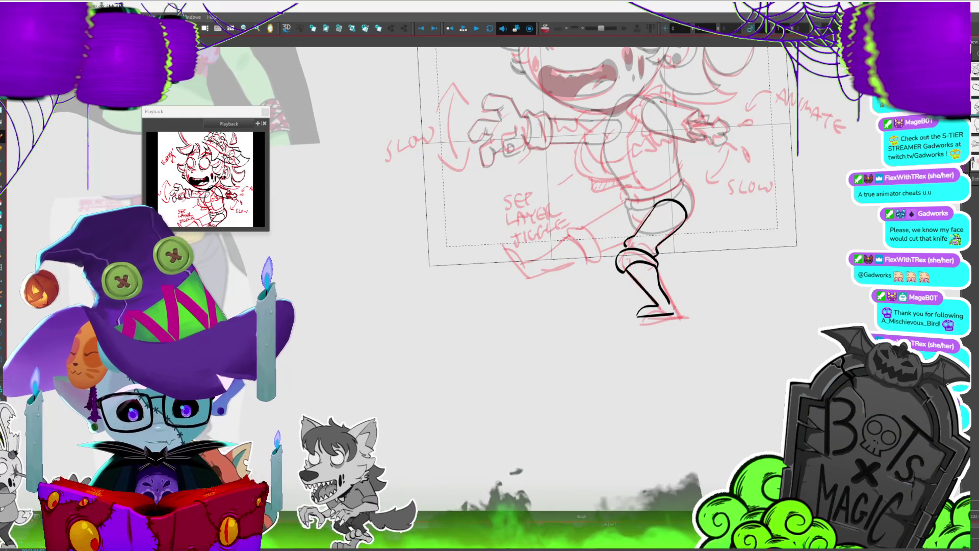
{"action": "left_click_drag", "start_coordinate": [657, 265], "coordinate": [673, 312]}
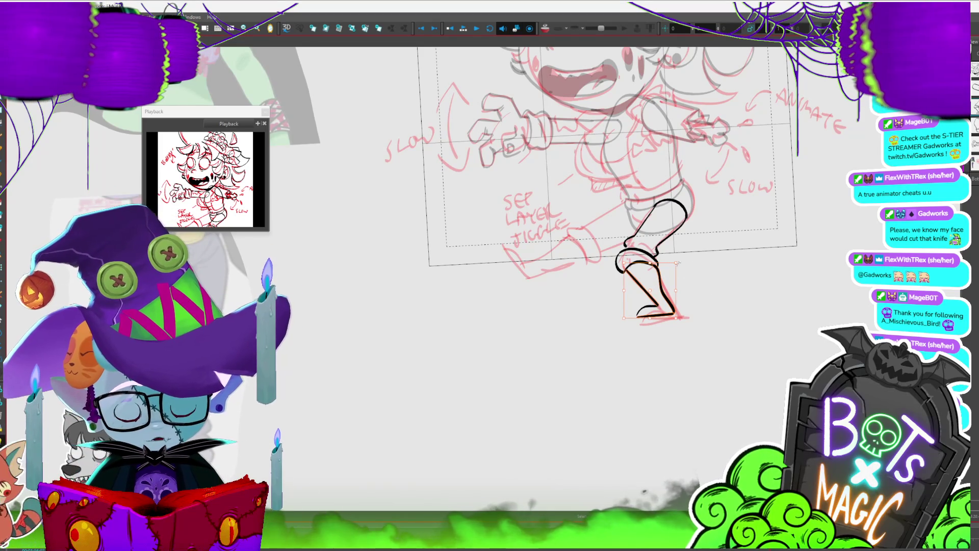
{"action": "left_click", "coordinate": [667, 268]}
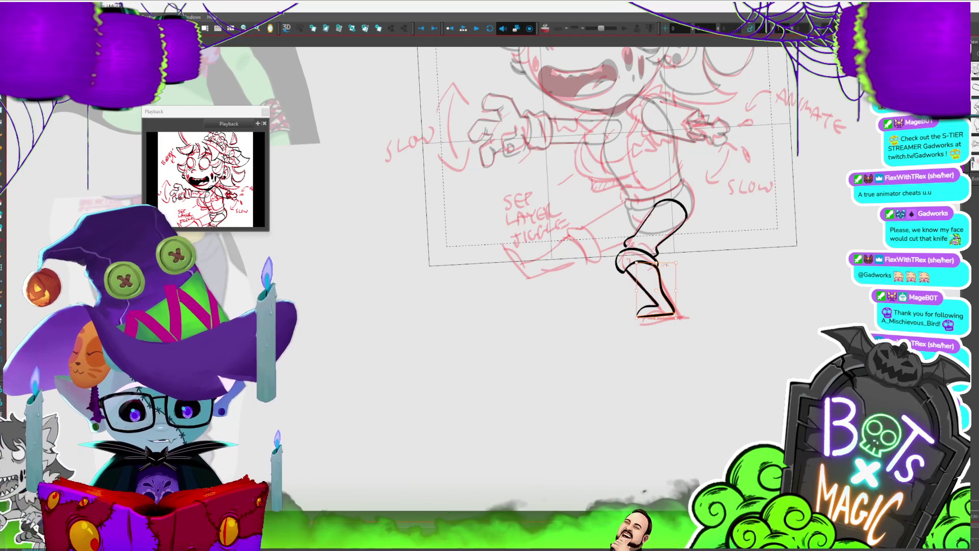
{"action": "left_click", "coordinate": [709, 263]}
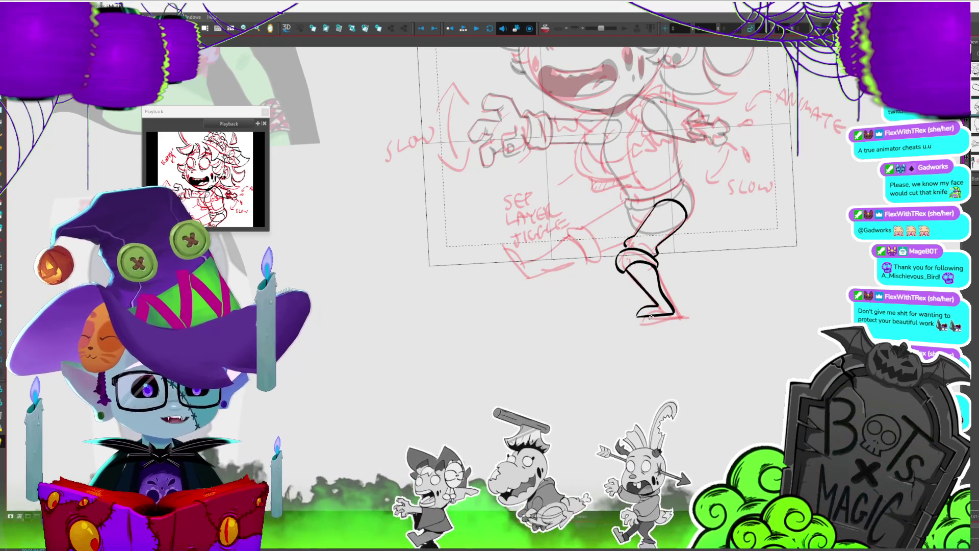
{"action": "scroll", "coordinate": [650, 316], "scroll_direction": "up", "scroll_amount": 2}
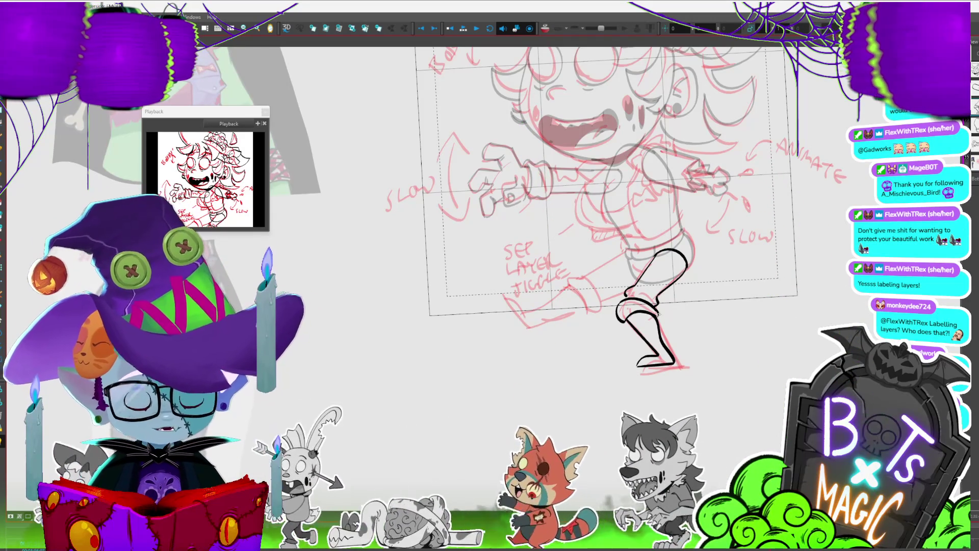
{"action": "left_click", "coordinate": [645, 306]}
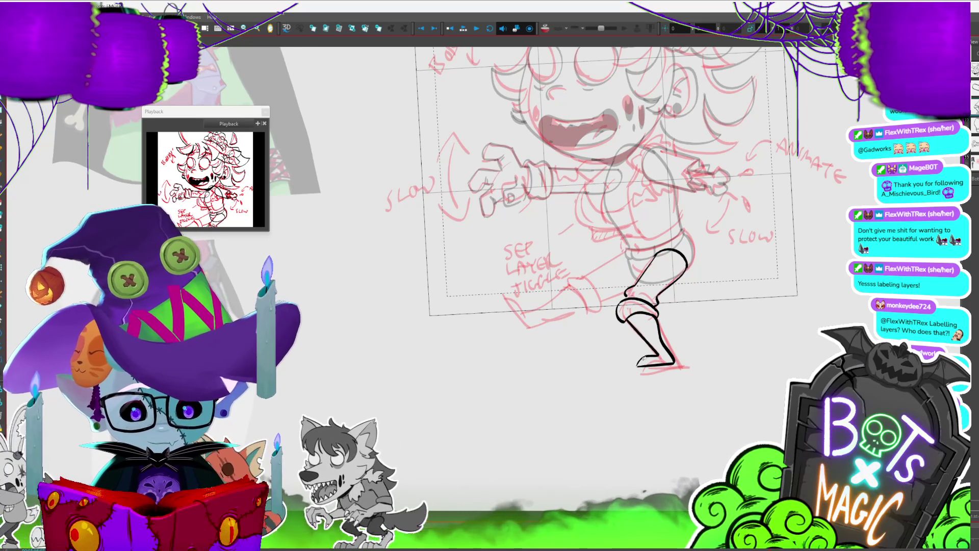
Inspect the inked lower leg and undo the two latest edits.
{"action": "key", "text": "2"}
{"action": "key", "text": "2"}
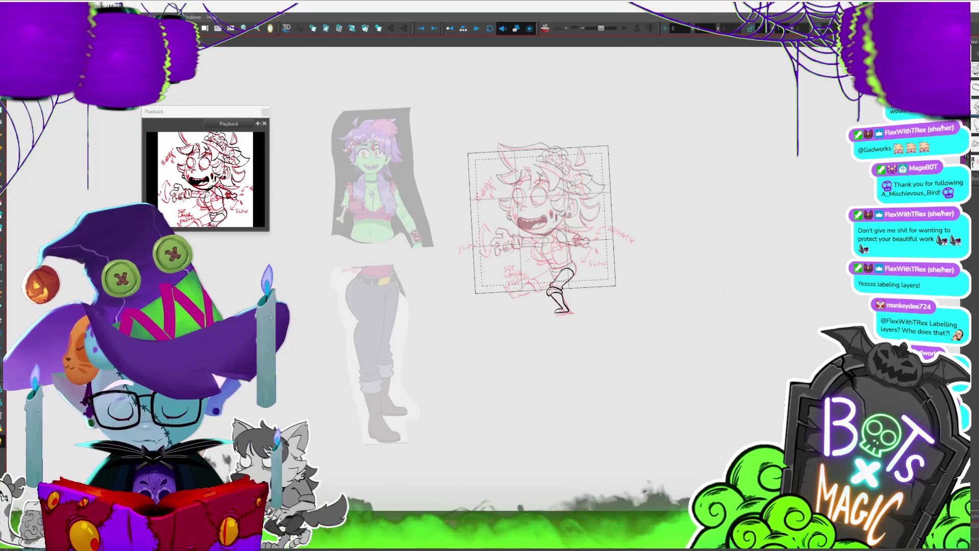
{"action": "key", "text": "1"}
{"action": "key", "text": "1"}
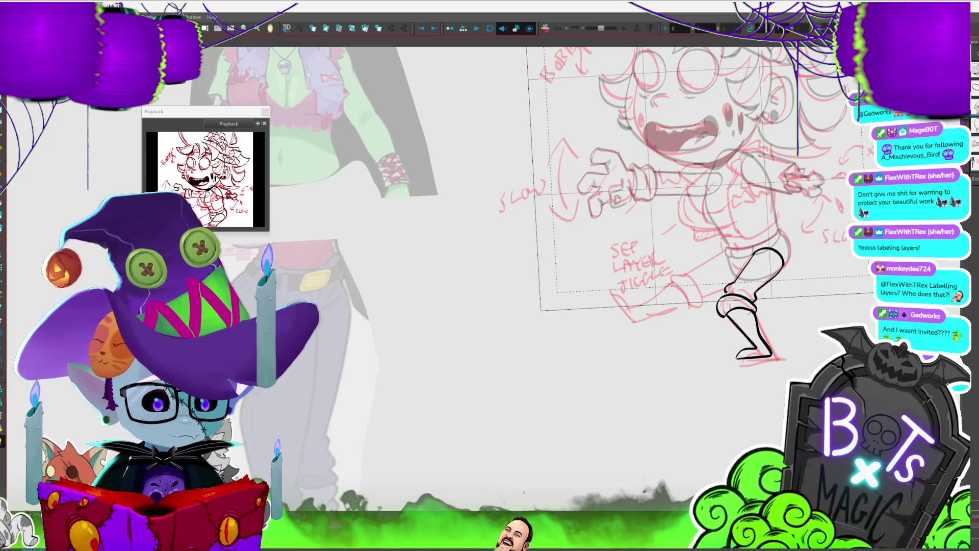
{"action": "left_click", "coordinate": [759, 310]}
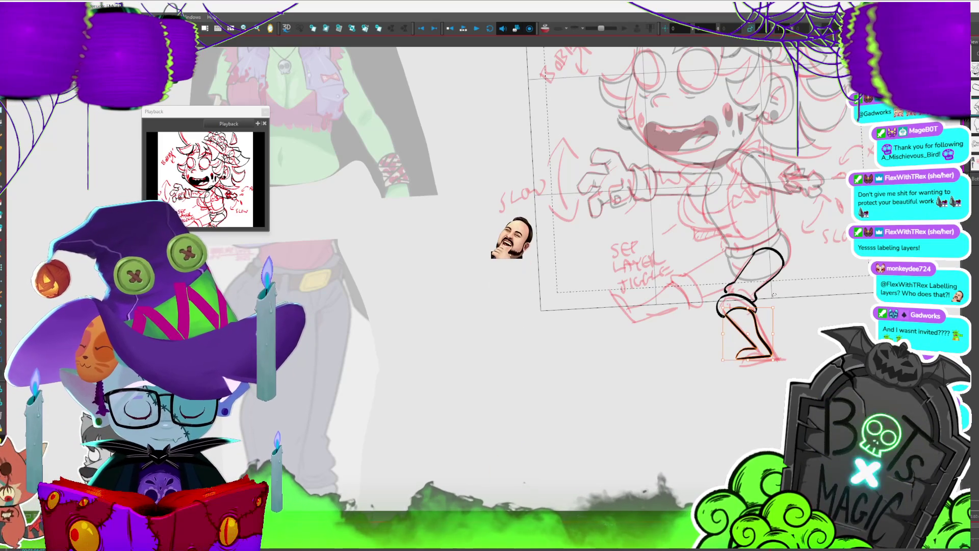
{"action": "key", "text": "2"}
{"action": "key", "text": "2"}
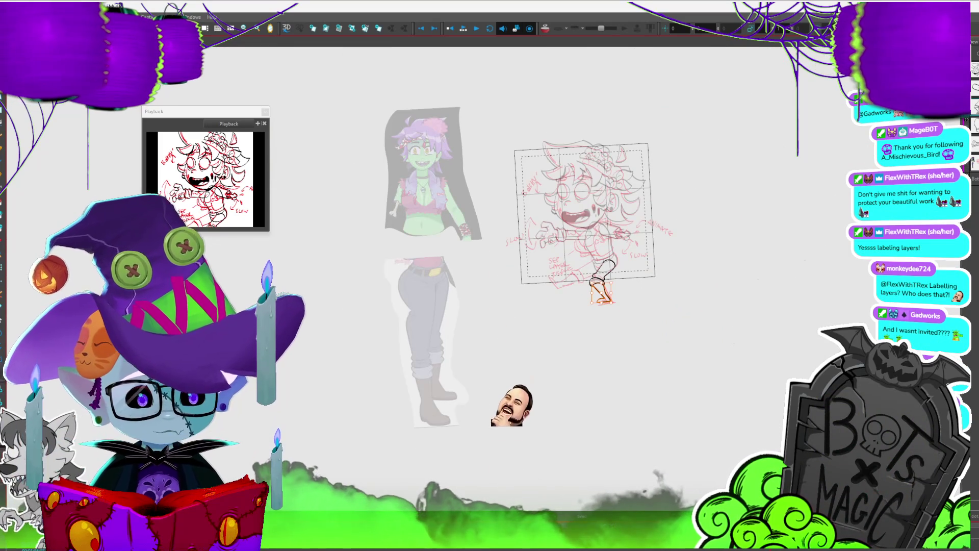
{"action": "key", "text": "1"}
{"action": "key", "text": "1"}
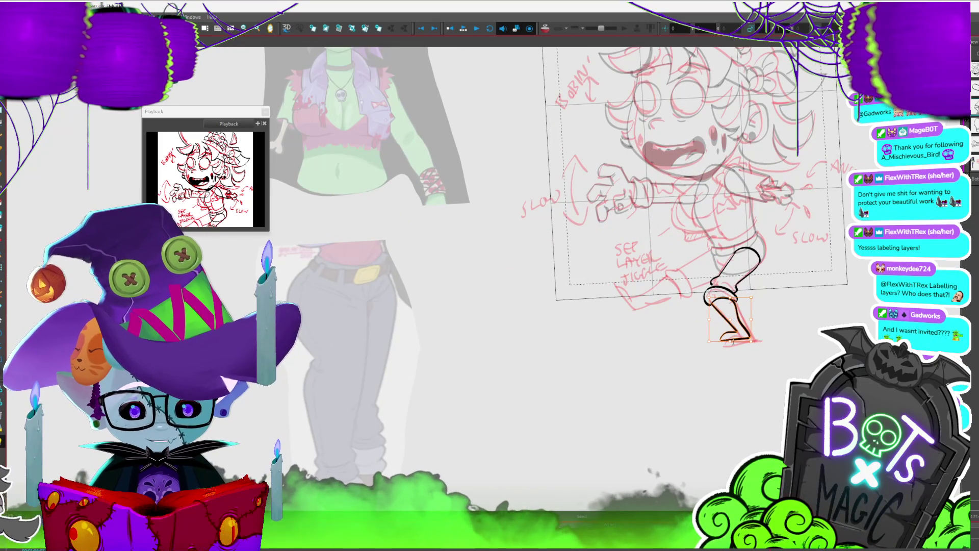
{"action": "left_click_drag", "start_coordinate": [779, 354], "coordinate": [765, 443]}
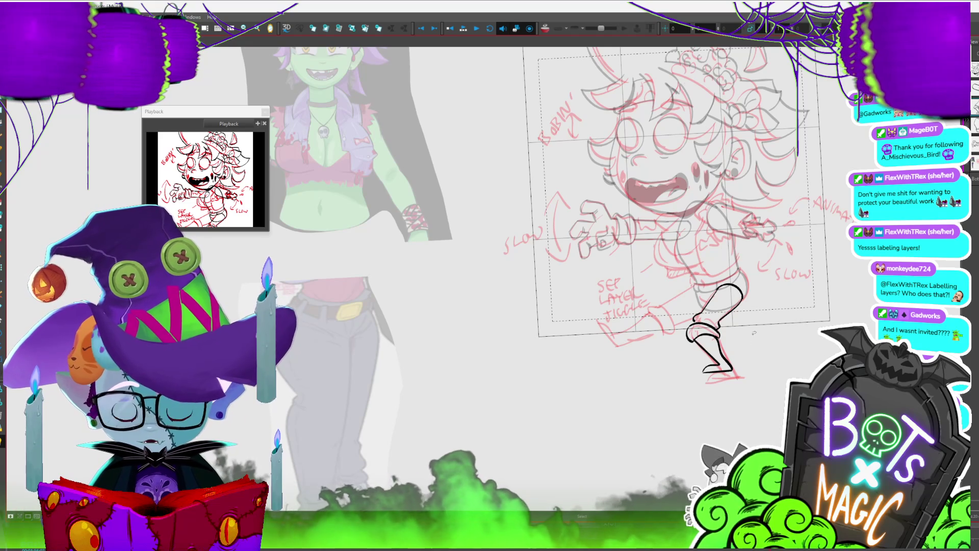
{"action": "key", "text": "ctrl+z"}
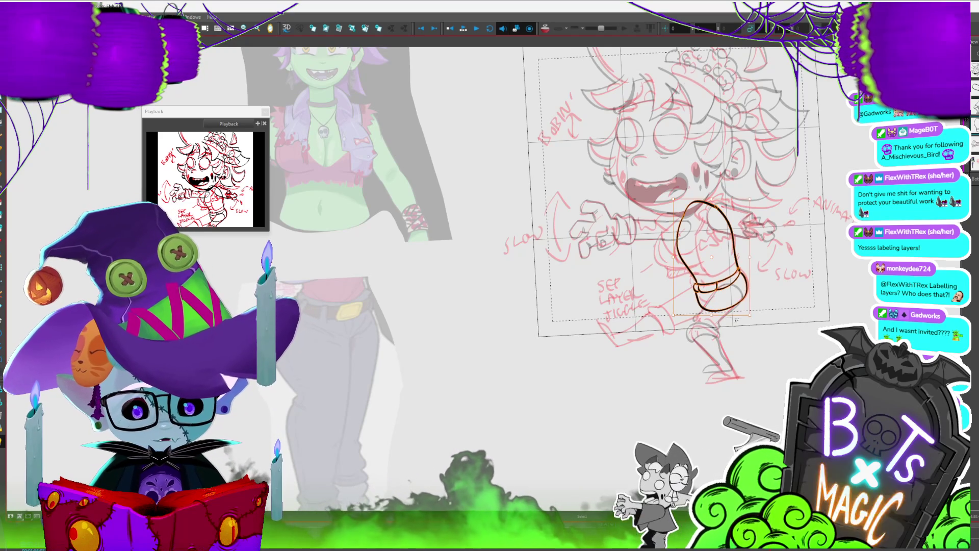
{"action": "key", "text": "ctrl+z"}
{"action": "key", "text": "ctrl+z"}
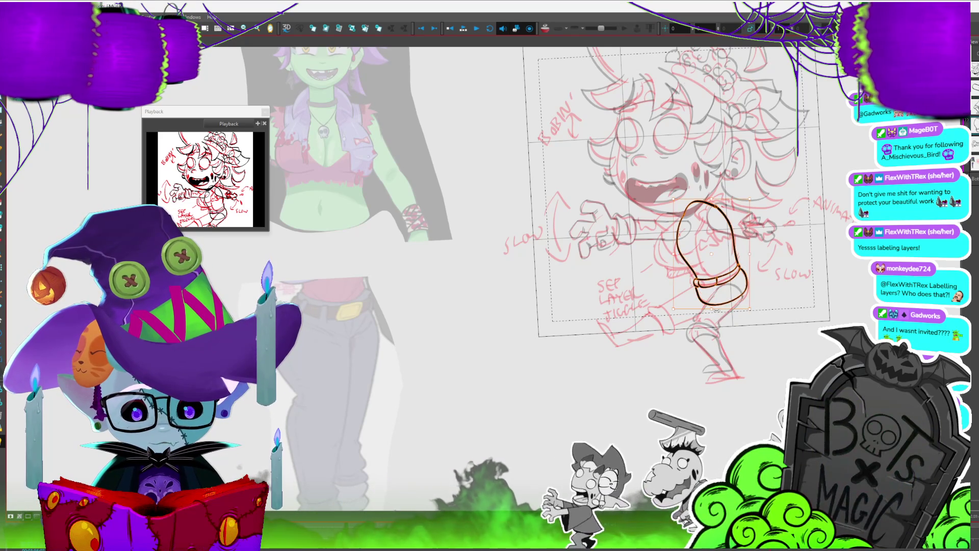
{"action": "left_click", "coordinate": [786, 290]}
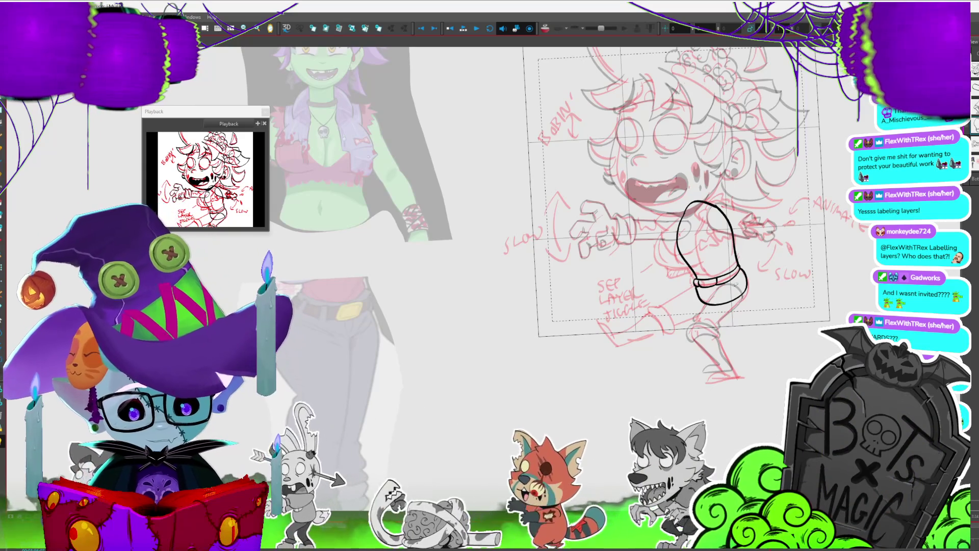
Step past the arm and head drawings and make the leg drawing layer current.
{"action": "key", "text": "period"}
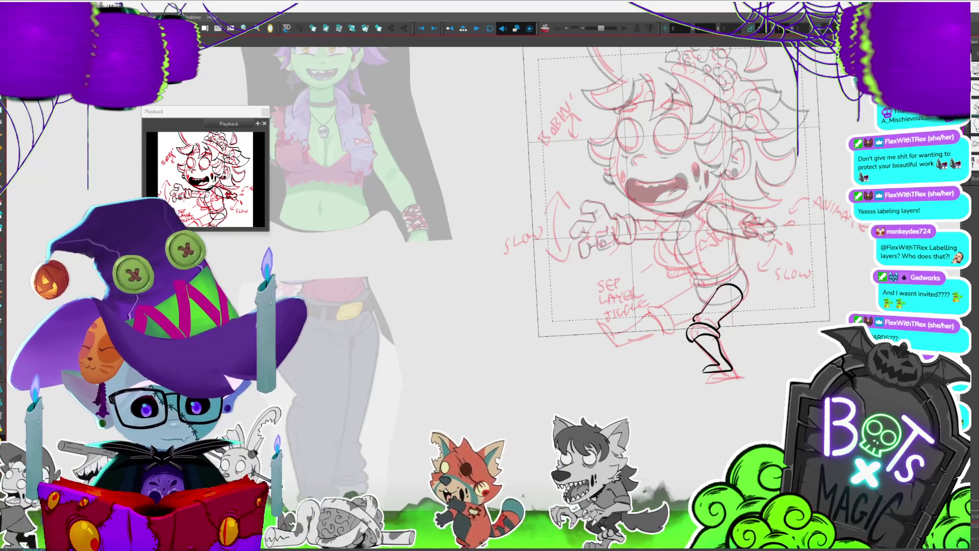
{"action": "key", "text": "period"}
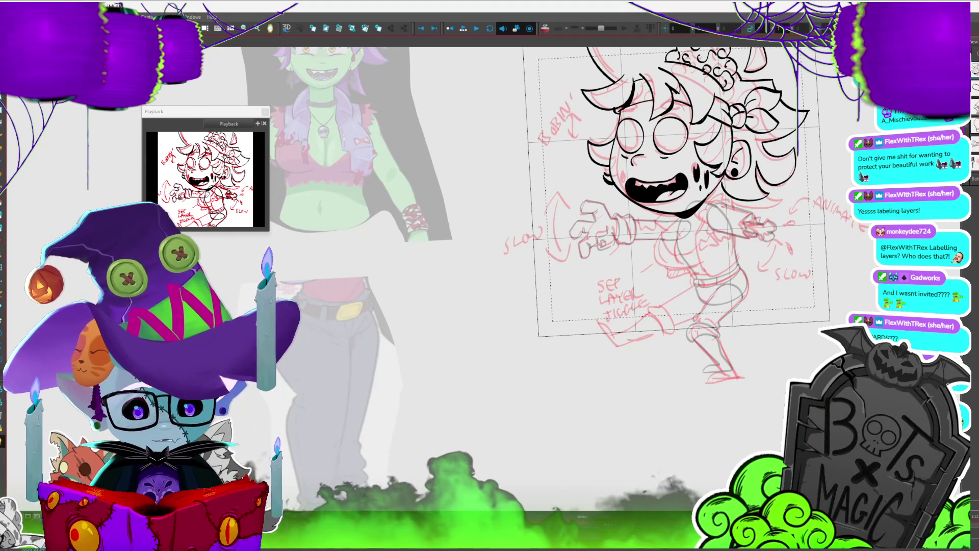
{"action": "scroll", "coordinate": [428, 251], "scroll_direction": "down", "scroll_amount": 1}
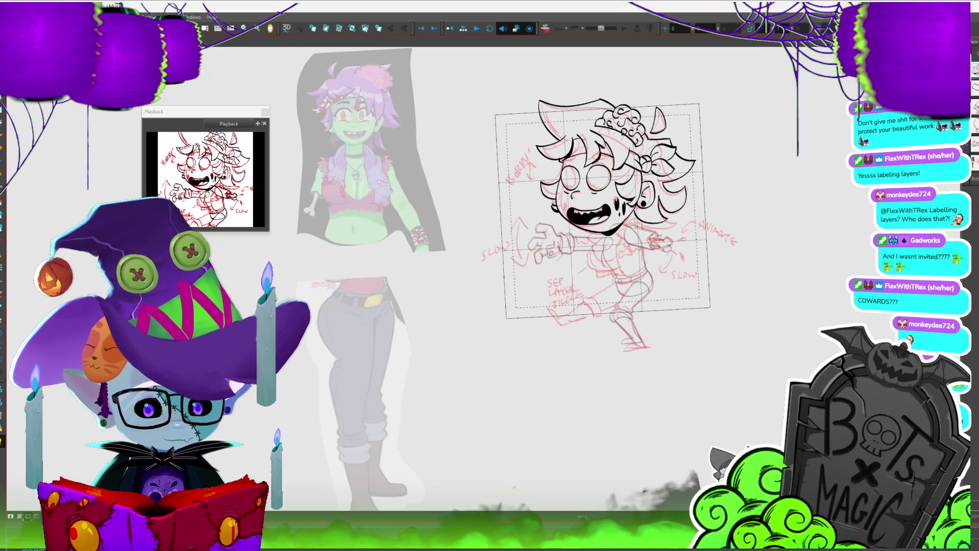
{"action": "key", "text": "Down"}
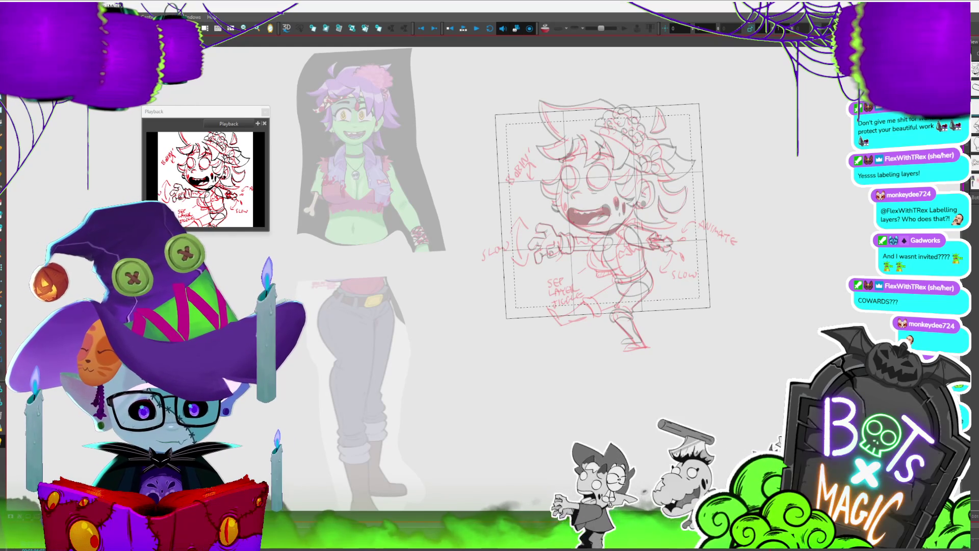
{"action": "scroll", "coordinate": [435, 323], "scroll_direction": "up", "scroll_amount": 3}
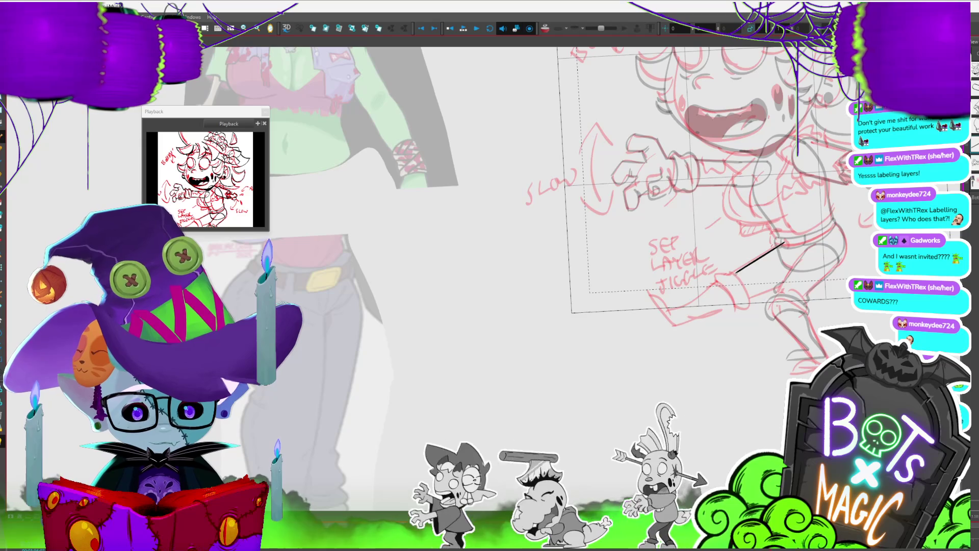
Ink the shin line and the left side of the boot cuff.
{"action": "mouse_move", "coordinate": [737, 271]}
{"action": "left_mouse_down"}
{"action": "mouse_move", "coordinate": [725, 275]}
{"action": "mouse_move", "coordinate": [738, 305]}
{"action": "left_mouse_up"}
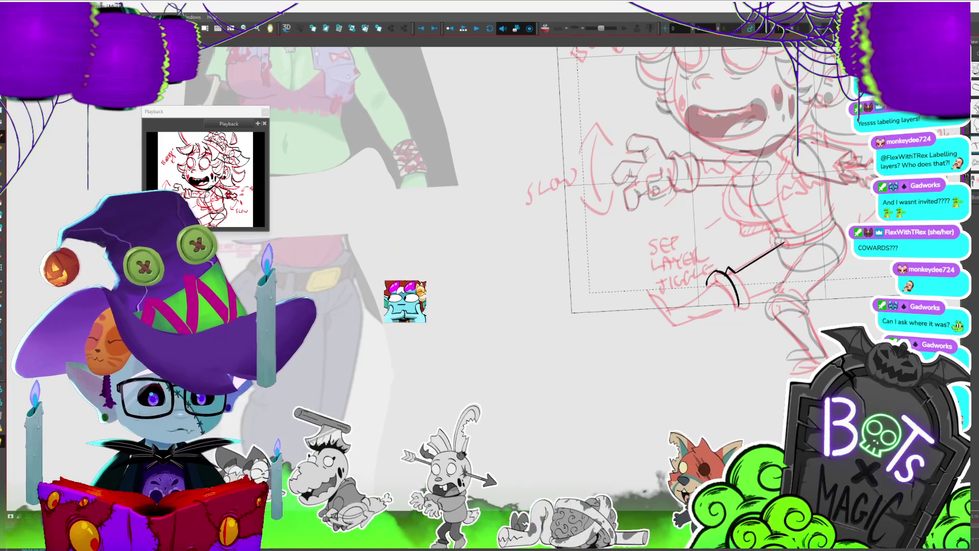
{"action": "left_click_drag", "start_coordinate": [663, 204], "coordinate": [623, 184]}
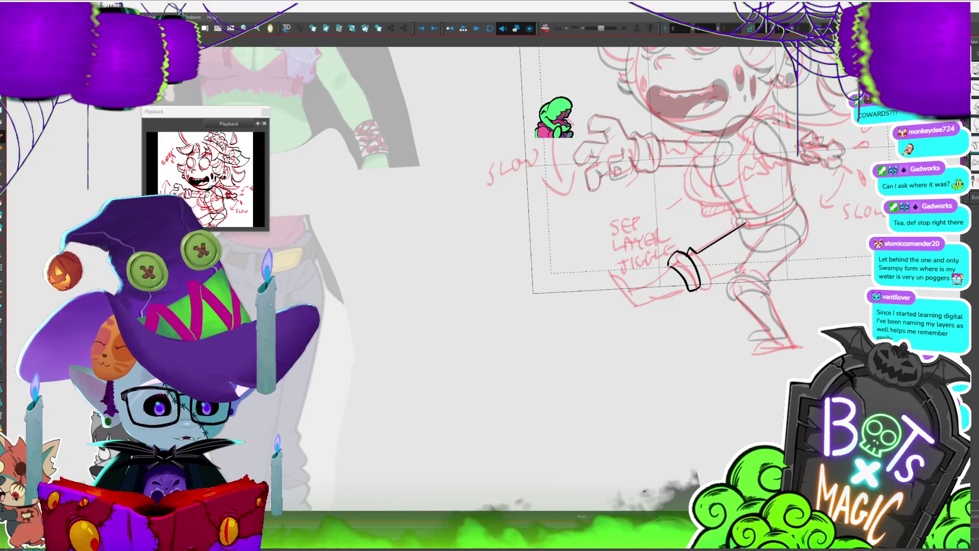
{"action": "mouse_move", "coordinate": [679, 269]}
{"action": "left_mouse_down"}
{"action": "mouse_move", "coordinate": [638, 287]}
{"action": "mouse_move", "coordinate": [687, 291]}
{"action": "left_mouse_up"}
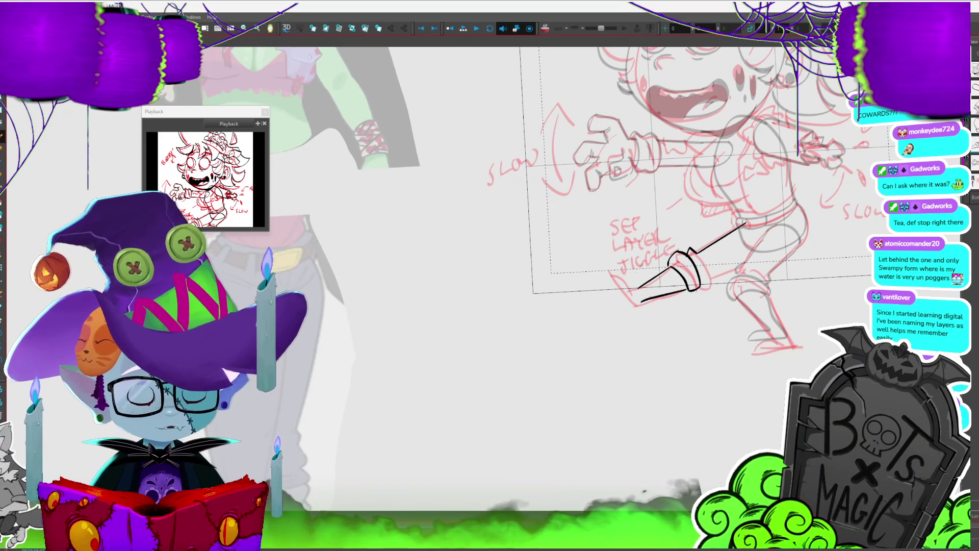
{"action": "left_click_drag", "start_coordinate": [624, 278], "coordinate": [640, 307]}
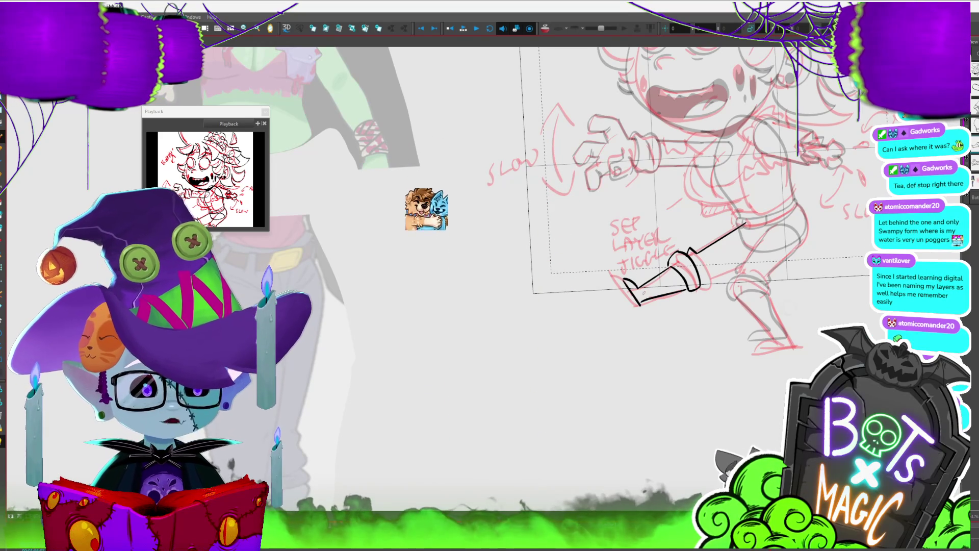
Rotate the view upright to the boot and shrink and reposition its sole strokes.
{"action": "left_click_drag", "start_coordinate": [643, 293], "coordinate": [719, 265]}
{"action": "left_click", "coordinate": [600, 161]}
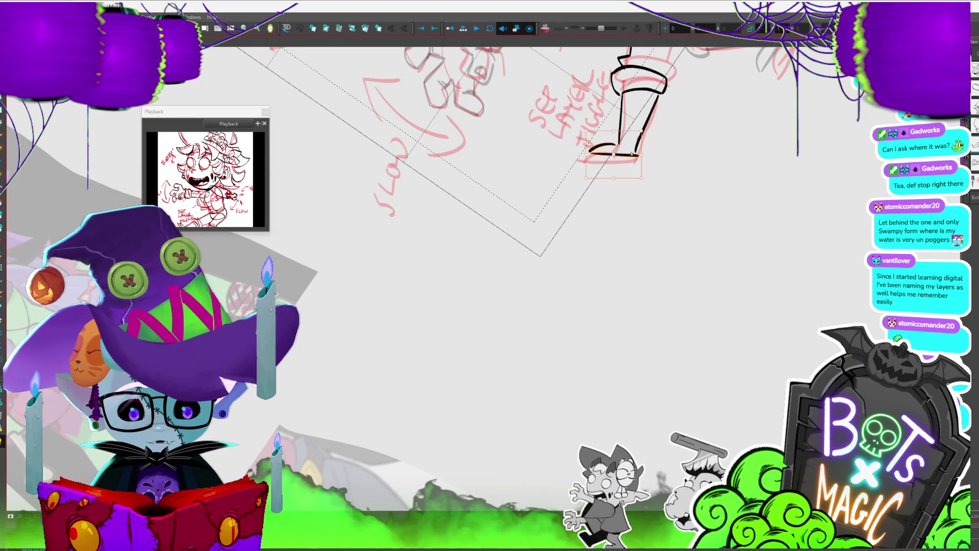
{"action": "left_click", "coordinate": [603, 149]}
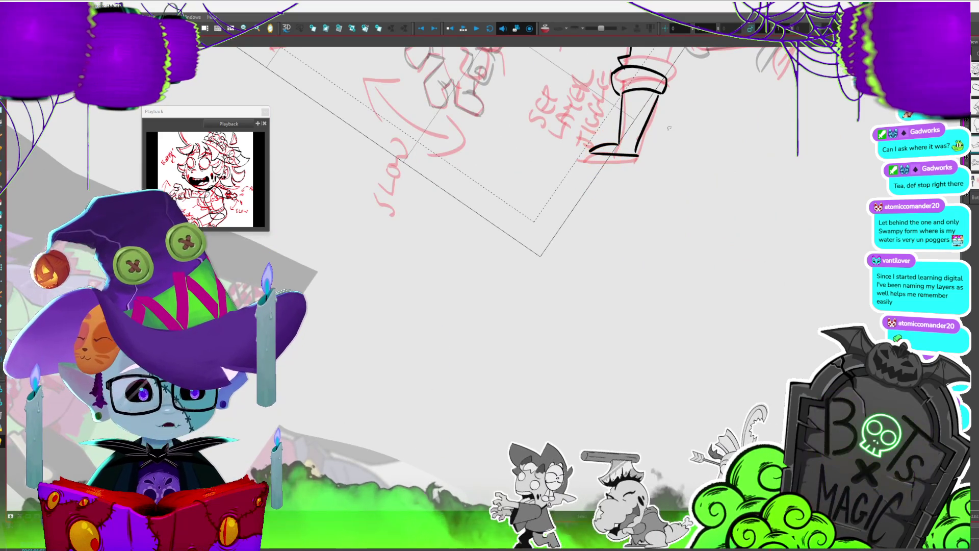
{"action": "left_click", "coordinate": [648, 154]}
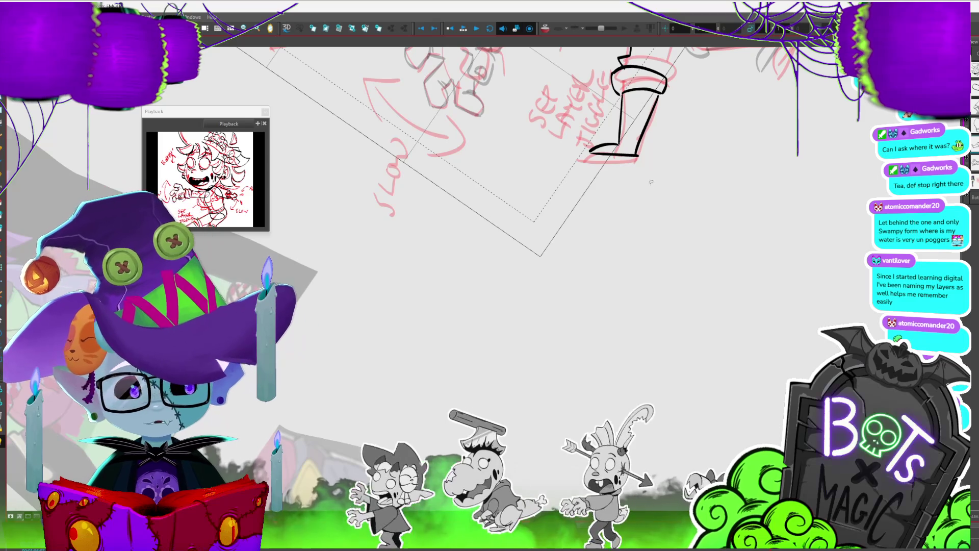
{"action": "key", "text": "shift+x"}
{"action": "key", "text": "v"}
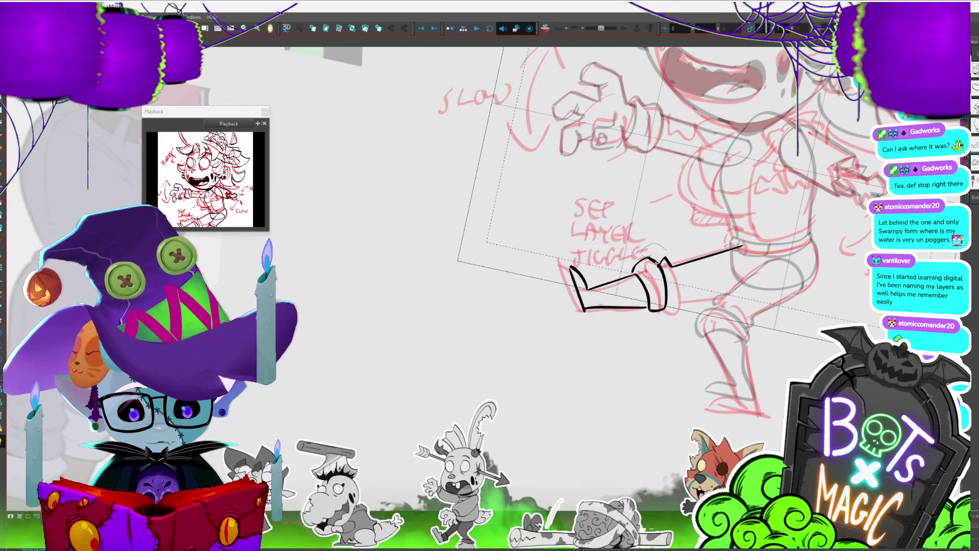
{"action": "key", "text": "ctrl+a"}
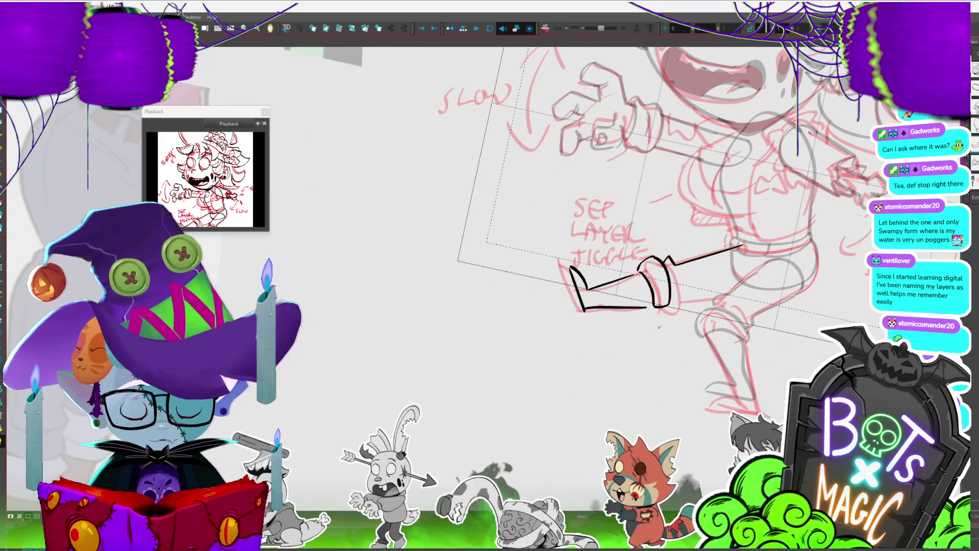
Draw the leg's upper line and the curled, rounded knee end, nudging it into place.
{"action": "left_click_drag", "start_coordinate": [668, 302], "coordinate": [755, 291]}
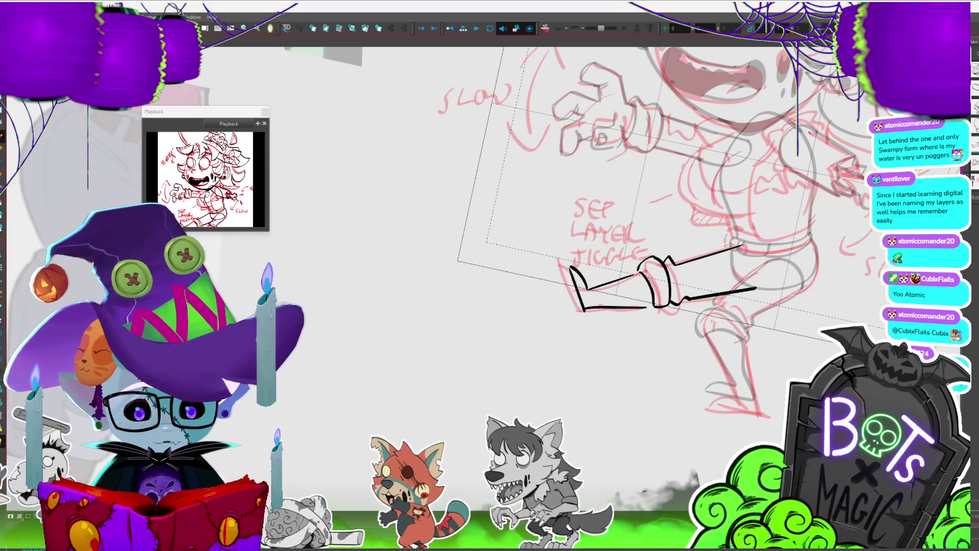
{"action": "left_click_drag", "start_coordinate": [743, 246], "coordinate": [765, 280]}
{"action": "left_click_drag", "start_coordinate": [612, 229], "coordinate": [558, 209]}
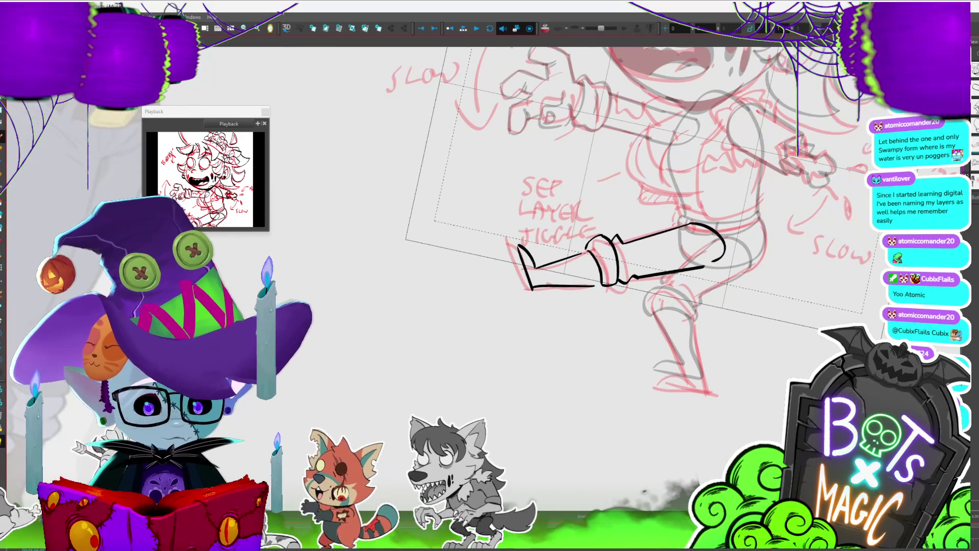
{"action": "left_click", "coordinate": [708, 266]}
{"action": "left_click_drag", "start_coordinate": [708, 267], "coordinate": [710, 270]}
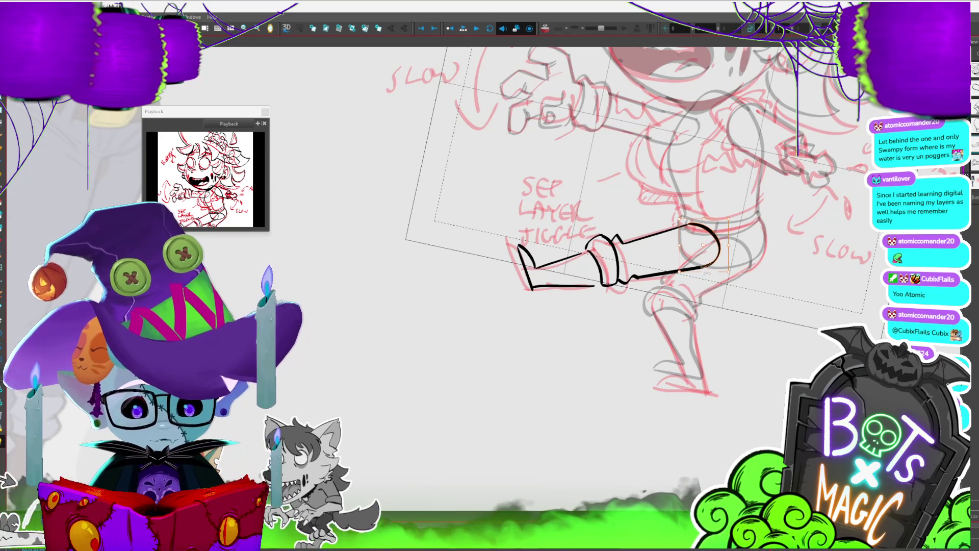
Select the whole leg and scale it shorter and narrower to fit the sketch.
{"action": "key", "text": "1"}
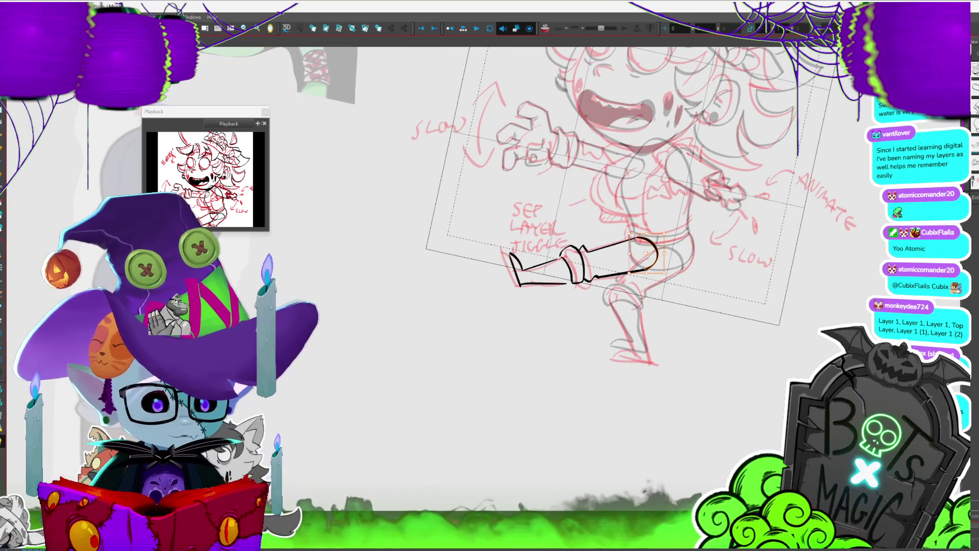
{"action": "key", "text": "c"}
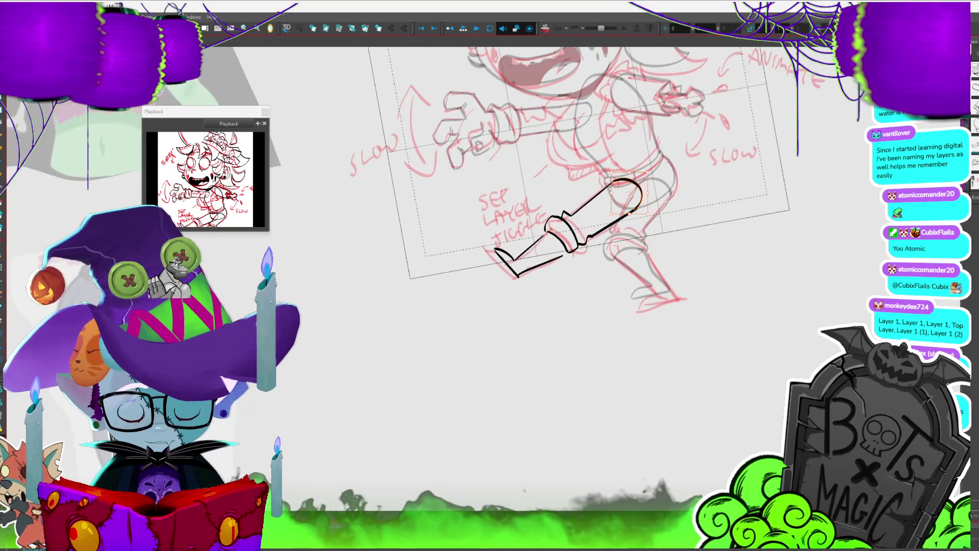
{"action": "key", "text": "ctrl+a"}
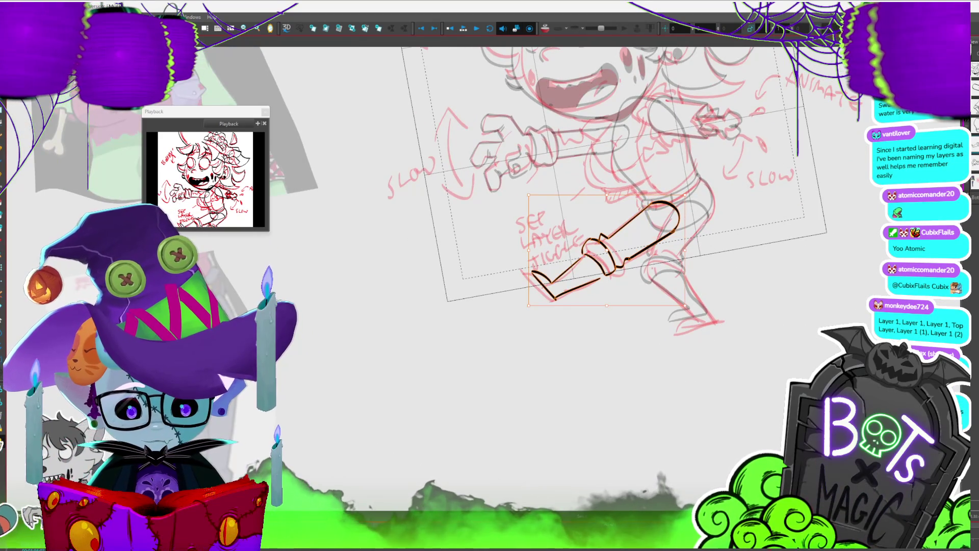
{"action": "key", "text": "c"}
{"action": "key", "text": "c"}
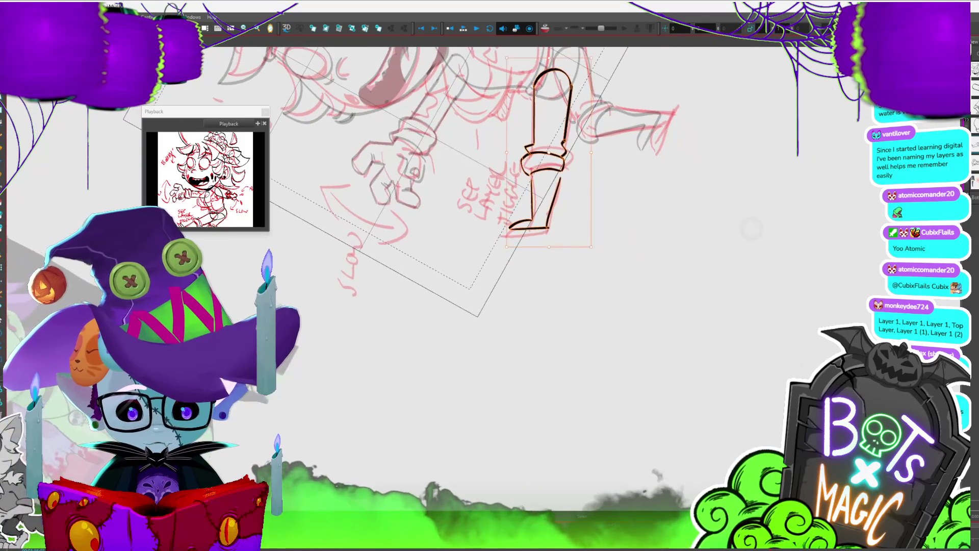
{"action": "left_click_drag", "start_coordinate": [543, 244], "coordinate": [543, 232]}
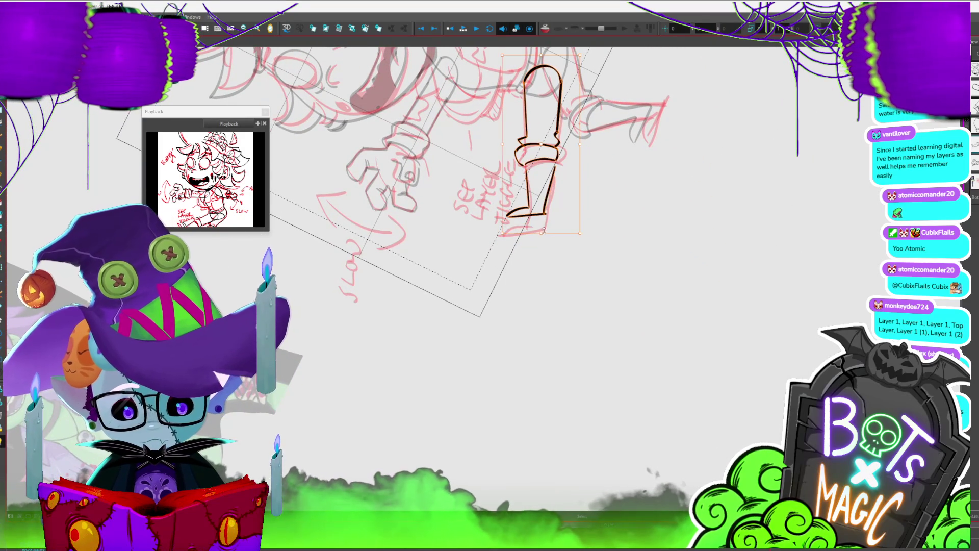
{"action": "left_click_drag", "start_coordinate": [581, 144], "coordinate": [580, 144]}
{"action": "key", "text": "shift+m"}
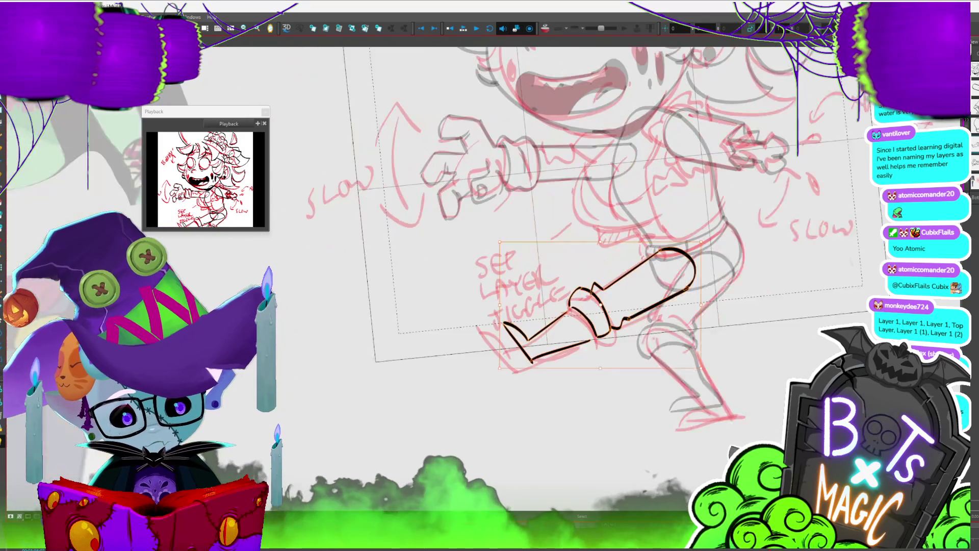
{"action": "left_click_drag", "start_coordinate": [493, 372], "coordinate": [504, 364]}
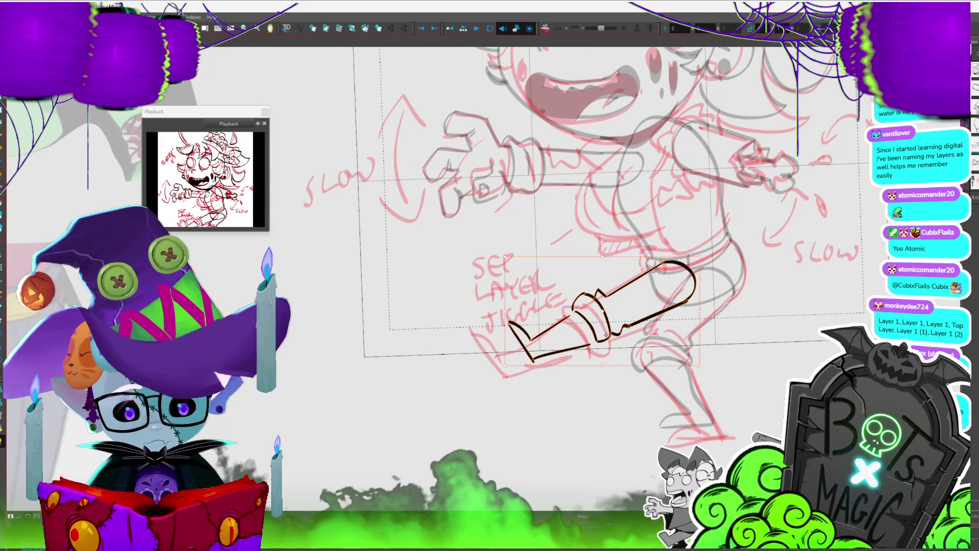
{"action": "left_click_drag", "start_coordinate": [661, 317], "coordinate": [662, 316]}
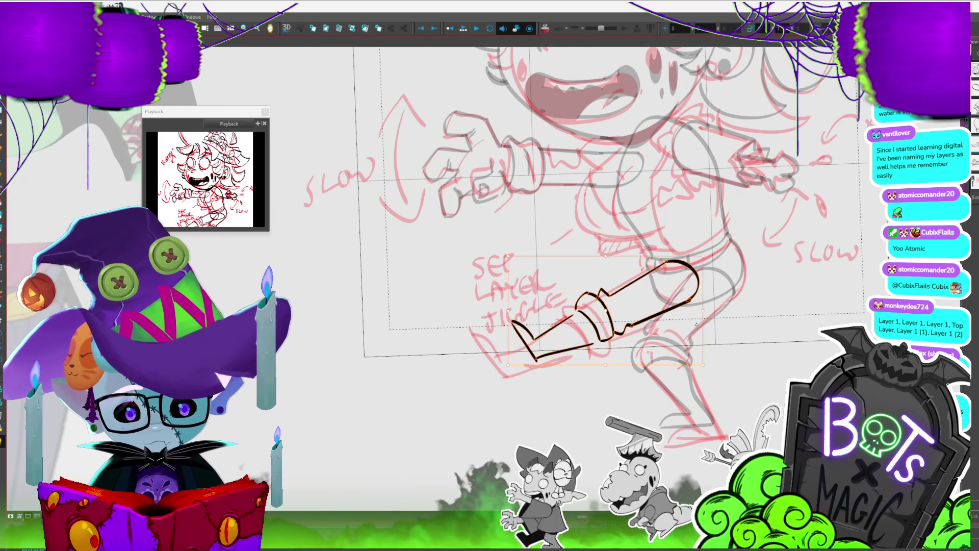
{"action": "left_click", "coordinate": [758, 297]}
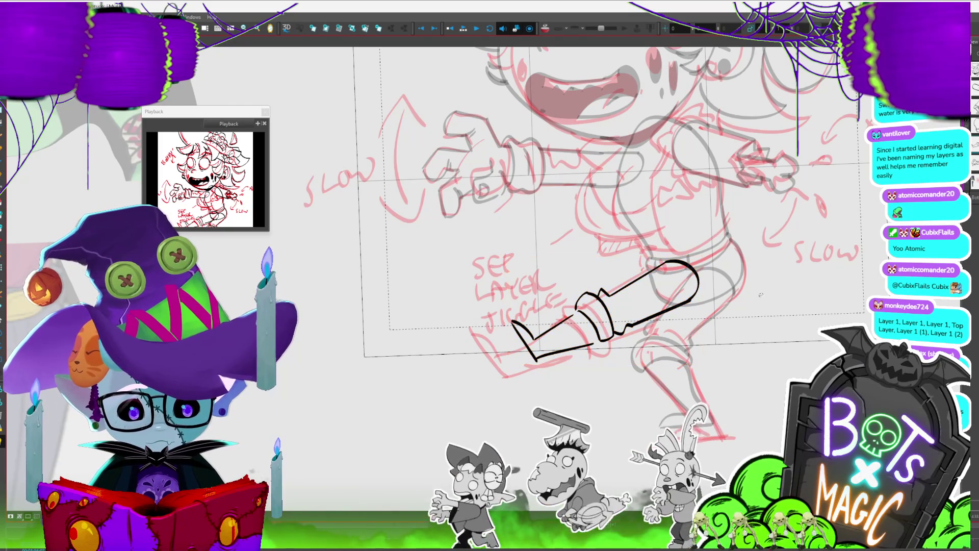
Drag the leg's bottom line endpoint up to rejoin the shin.
{"action": "scroll", "coordinate": [758, 298], "scroll_direction": "down", "scroll_amount": 2}
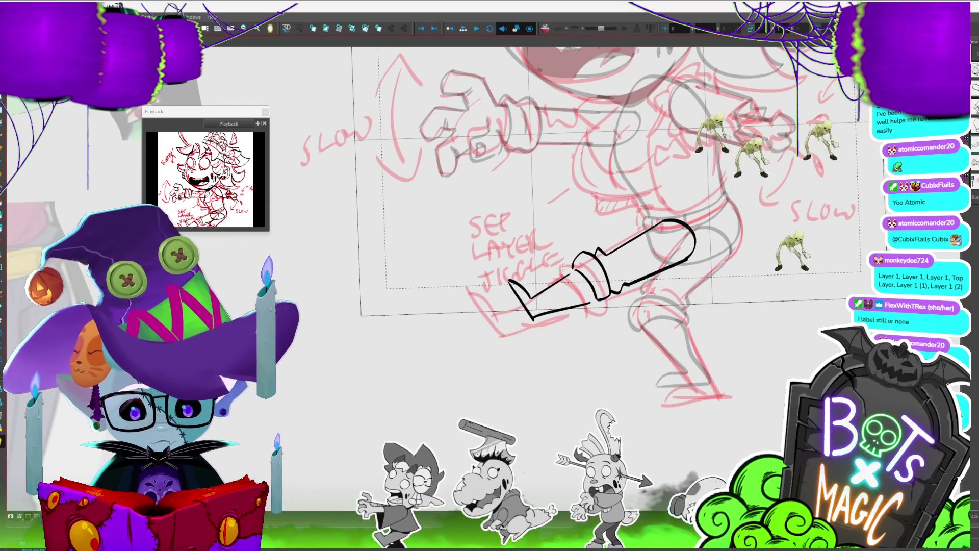
{"action": "left_click", "coordinate": [551, 286]}
{"action": "left_click", "coordinate": [591, 304]}
{"action": "left_click_drag", "start_coordinate": [595, 301], "coordinate": [587, 266]}
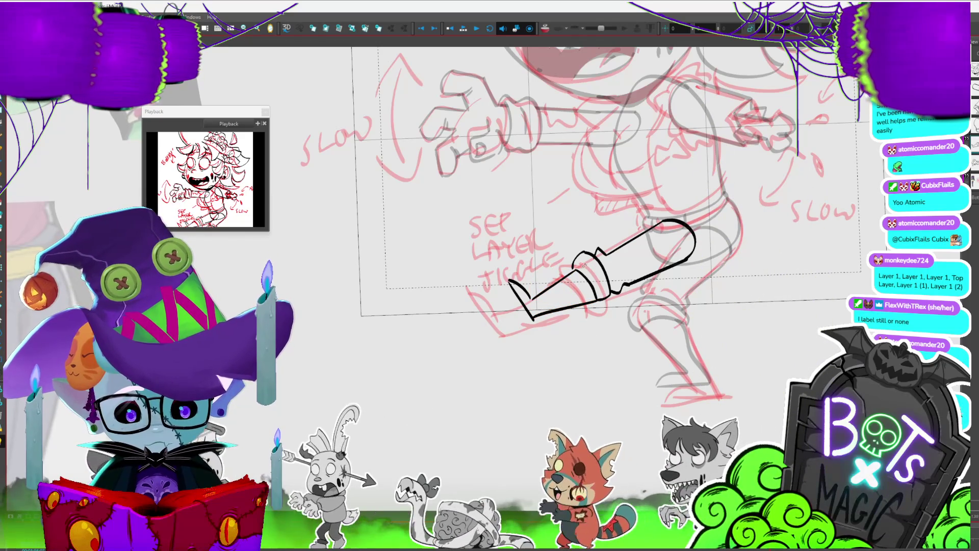
{"action": "scroll", "coordinate": [586, 265], "scroll_direction": "down", "scroll_amount": 3}
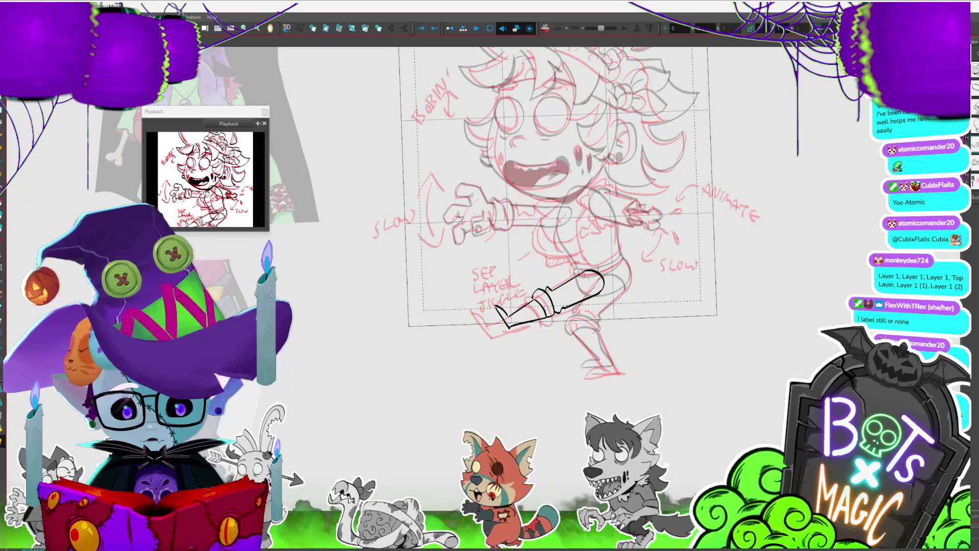
{"action": "scroll", "coordinate": [505, 381], "scroll_direction": "down", "scroll_amount": 2}
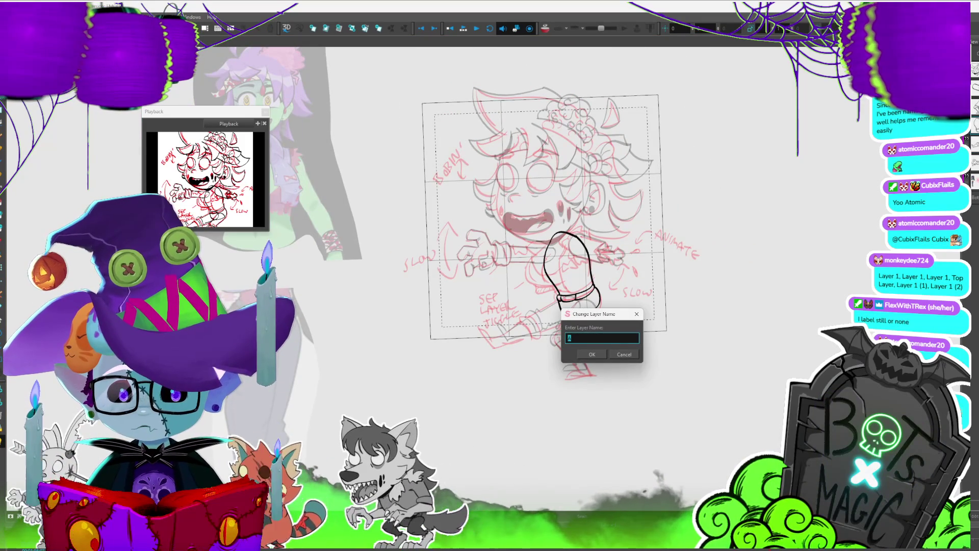
Confirm the TORSO and F_LEG layer names.
{"action": "type", "text": "TOP"}
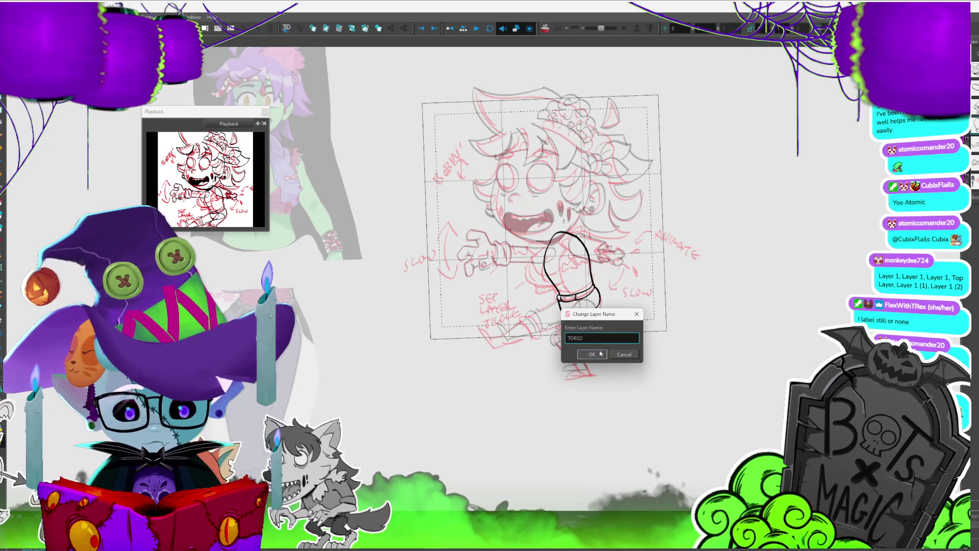
{"action": "key", "text": "Return"}
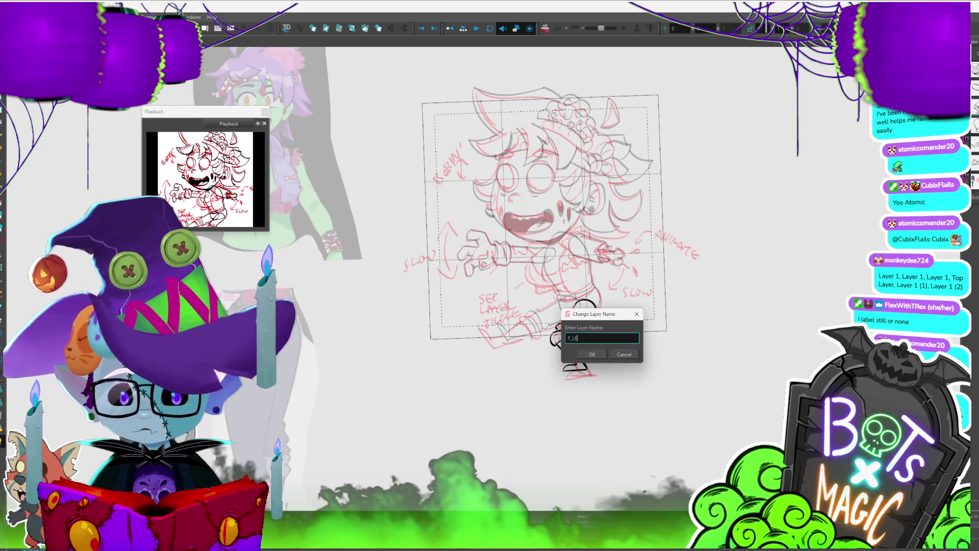
{"action": "type", "text": "G"}
{"action": "key", "text": "Return"}
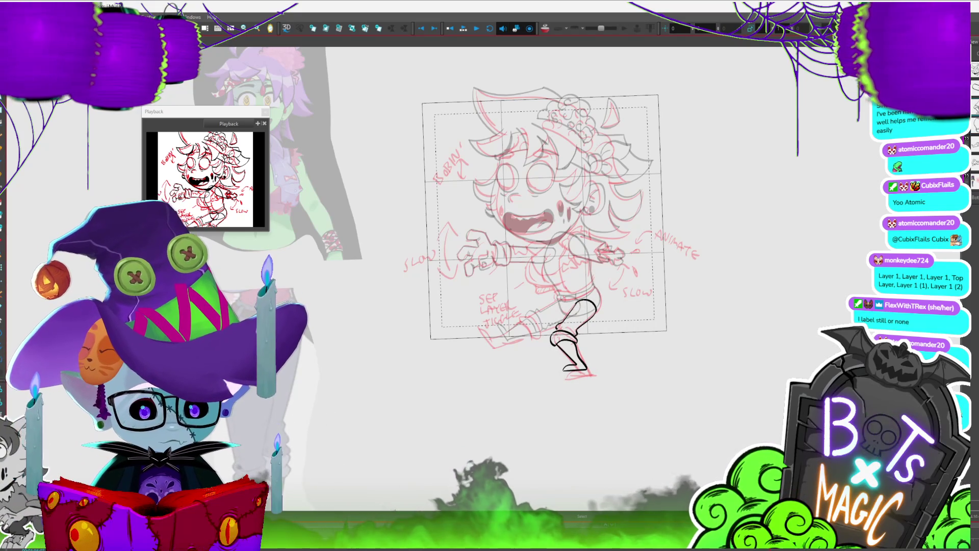
Rename the leg drawing's layer to B_L and show other drawings at full strength.
{"action": "key", "text": "Down"}
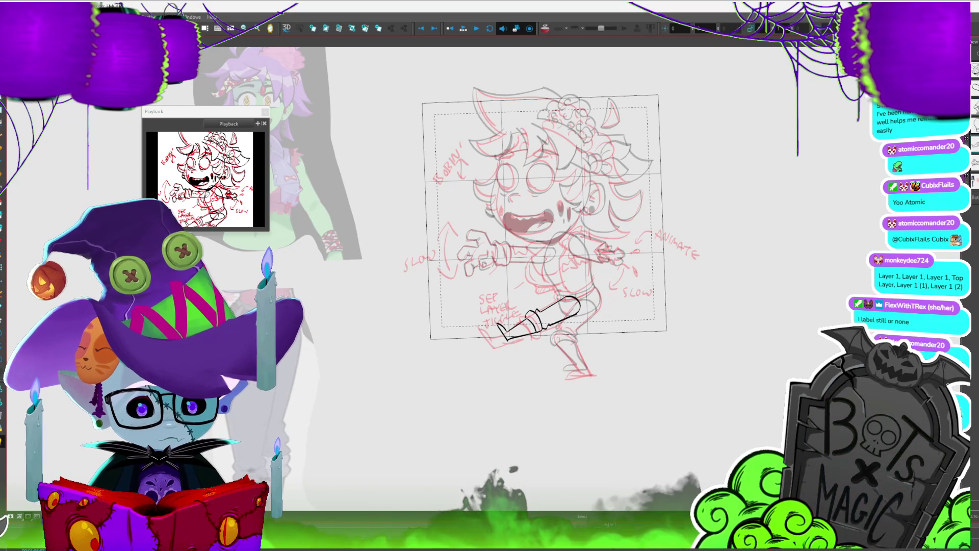
{"action": "key", "text": "ctrl+r"}
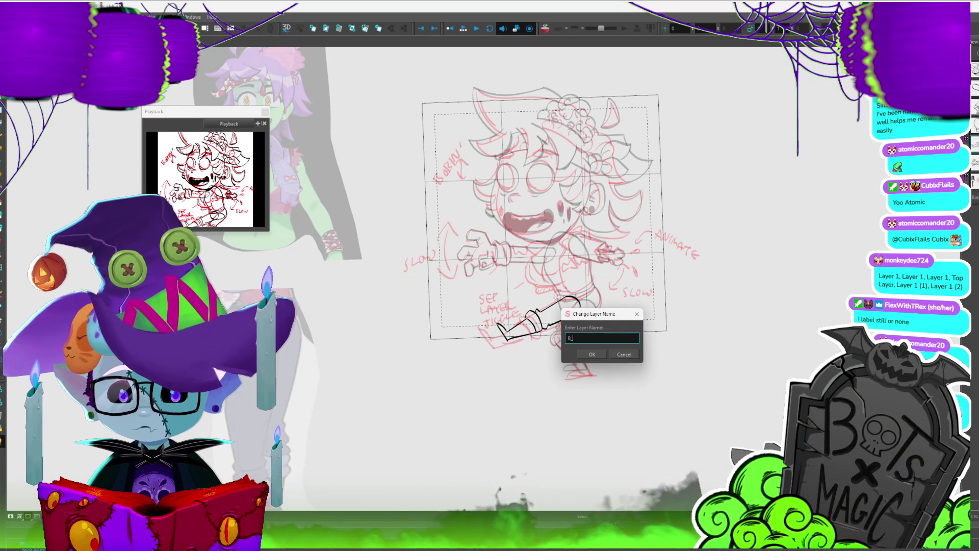
{"action": "key", "text": "Return"}
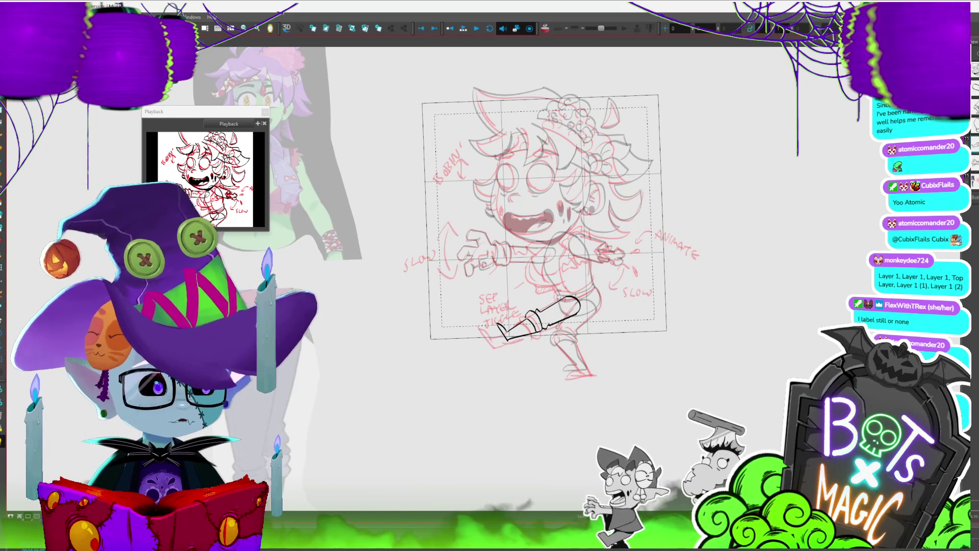
{"action": "scroll", "coordinate": [472, 212], "scroll_direction": "up", "scroll_amount": 3}
{"action": "key", "text": "shift+l"}
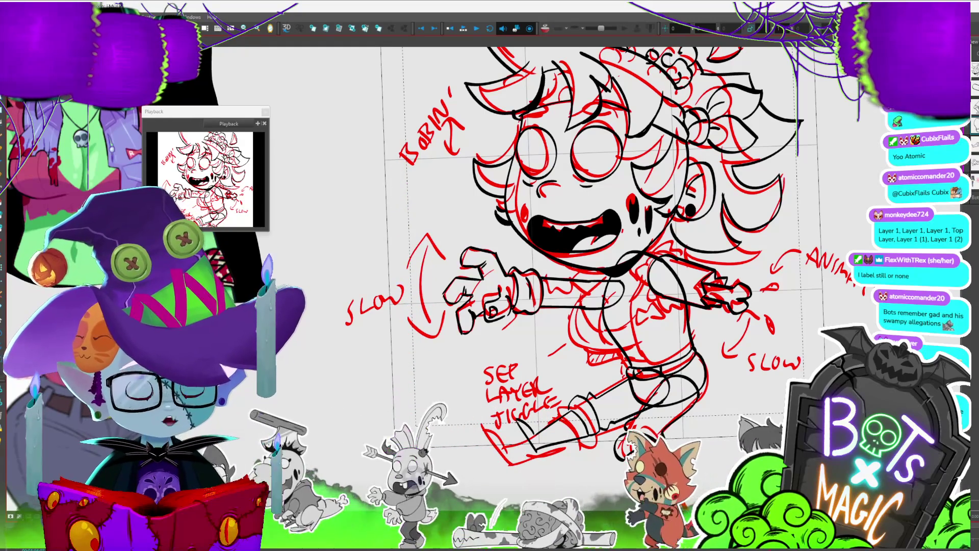
Switch to the black arm outline layer with the other drawings faded behind.
{"action": "scroll", "coordinate": [587, 245], "scroll_direction": "down", "scroll_amount": 1}
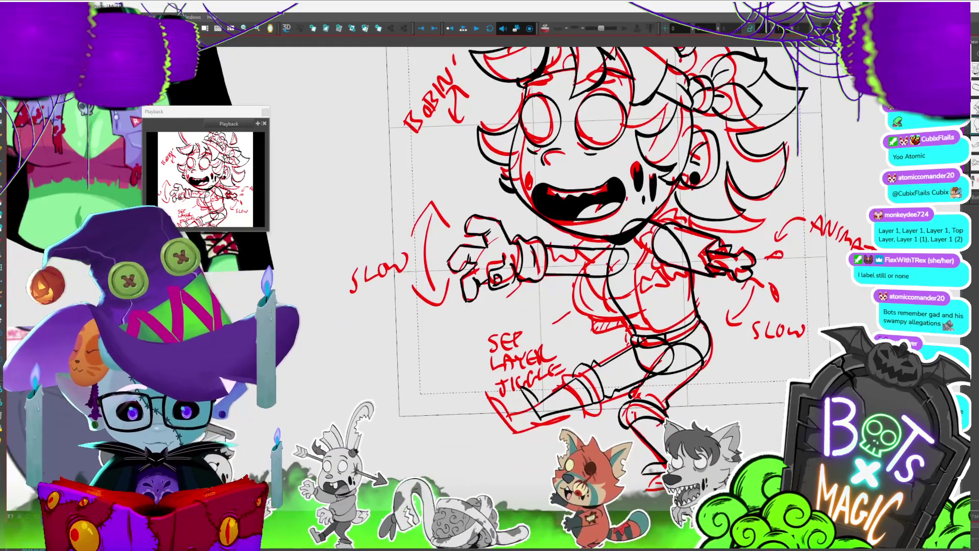
{"action": "scroll", "coordinate": [587, 245], "scroll_direction": "right", "scroll_amount": 1}
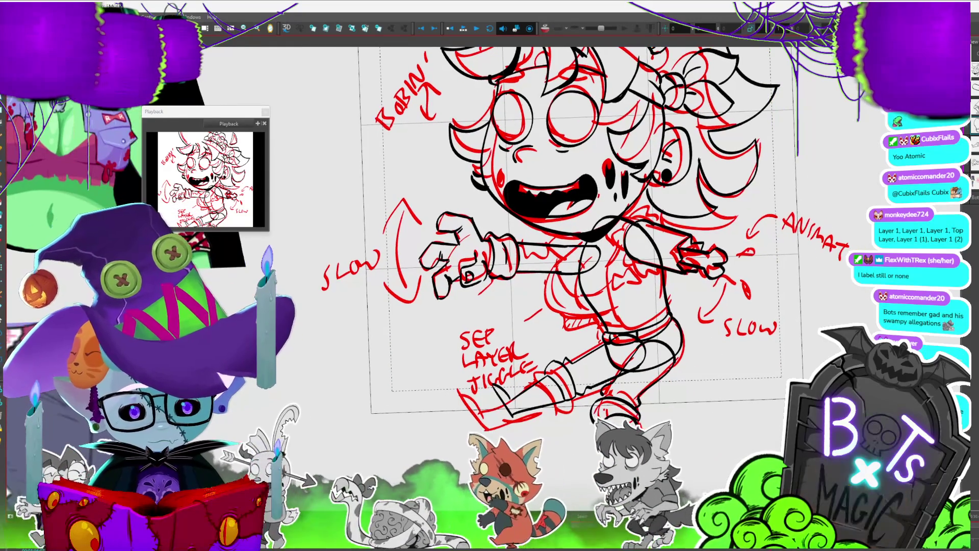
{"action": "key", "text": "period"}
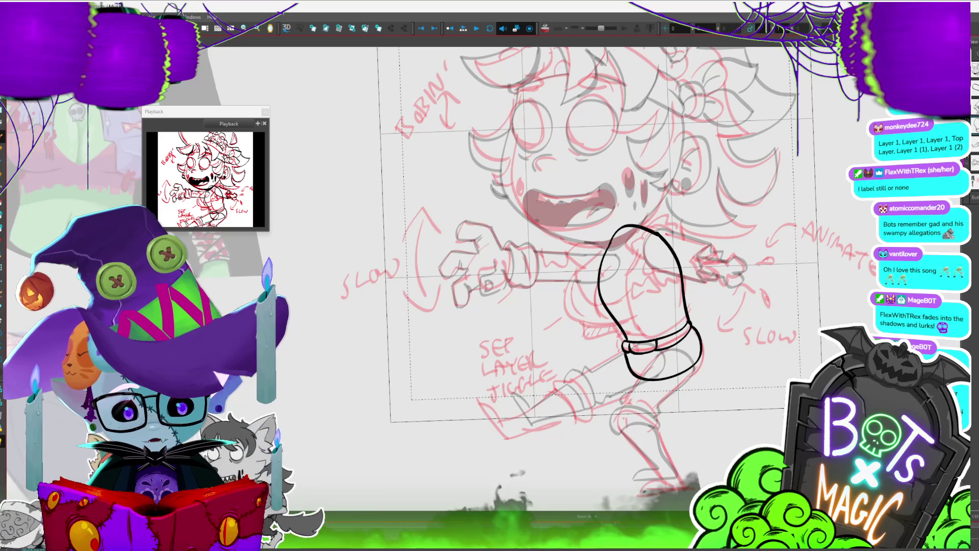
Ink a fold line inside the glove and a cuff spike, then erase stray lines in the star cuff.
{"action": "left_click_drag", "start_coordinate": [619, 260], "coordinate": [637, 272]}
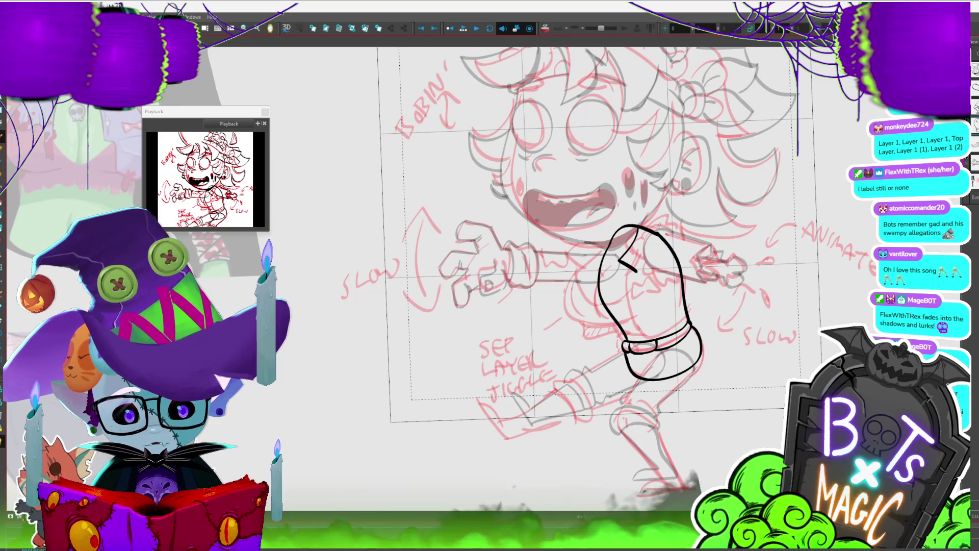
{"action": "left_click_drag", "start_coordinate": [644, 230], "coordinate": [658, 215]}
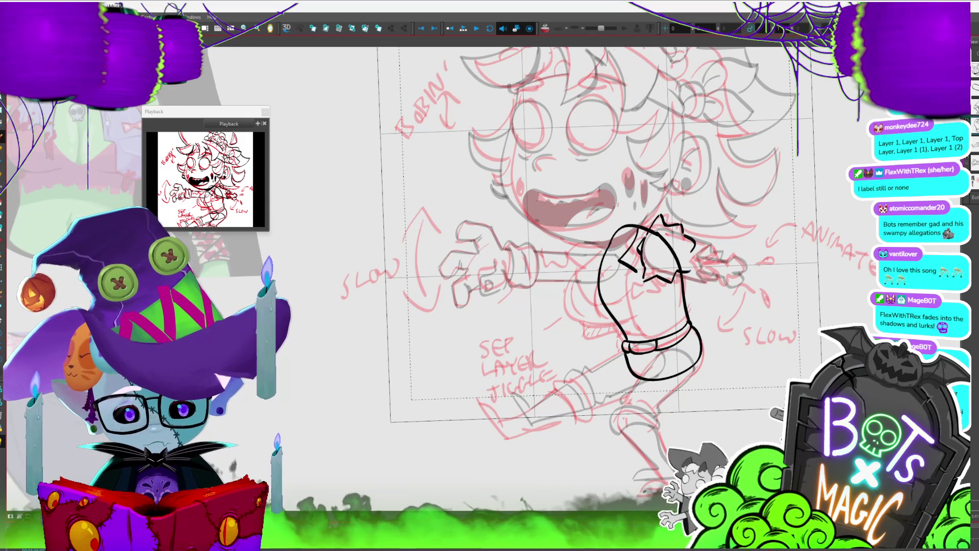
{"action": "mouse_move", "coordinate": [668, 260]}
{"action": "left_mouse_down"}
{"action": "mouse_move", "coordinate": [661, 238]}
{"action": "mouse_move", "coordinate": [627, 227]}
{"action": "mouse_move", "coordinate": [640, 221]}
{"action": "mouse_move", "coordinate": [576, 267]}
{"action": "left_mouse_up"}
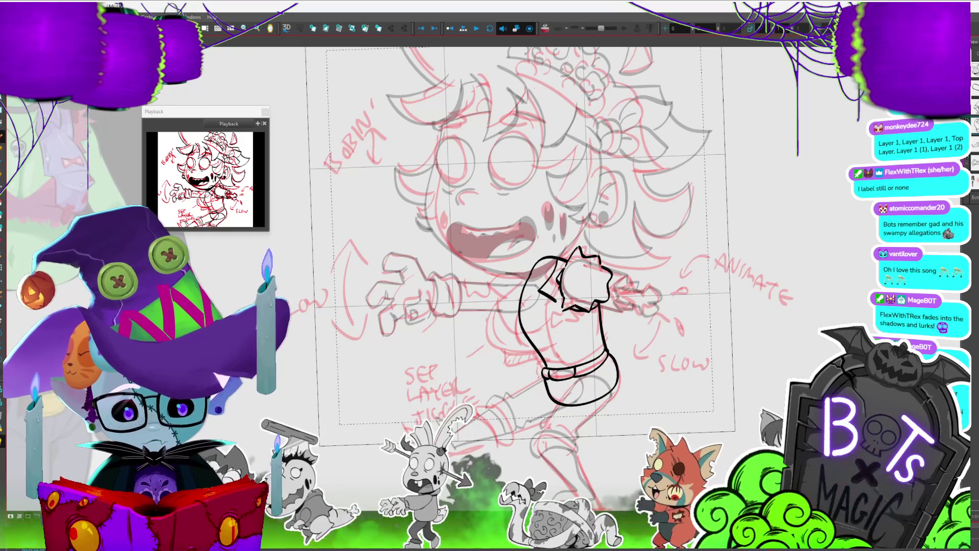
Select the star-tip strokes and reshape the sleeve's top edge with the Contour Editor.
{"action": "scroll", "coordinate": [393, 304], "scroll_direction": "up", "scroll_amount": 2}
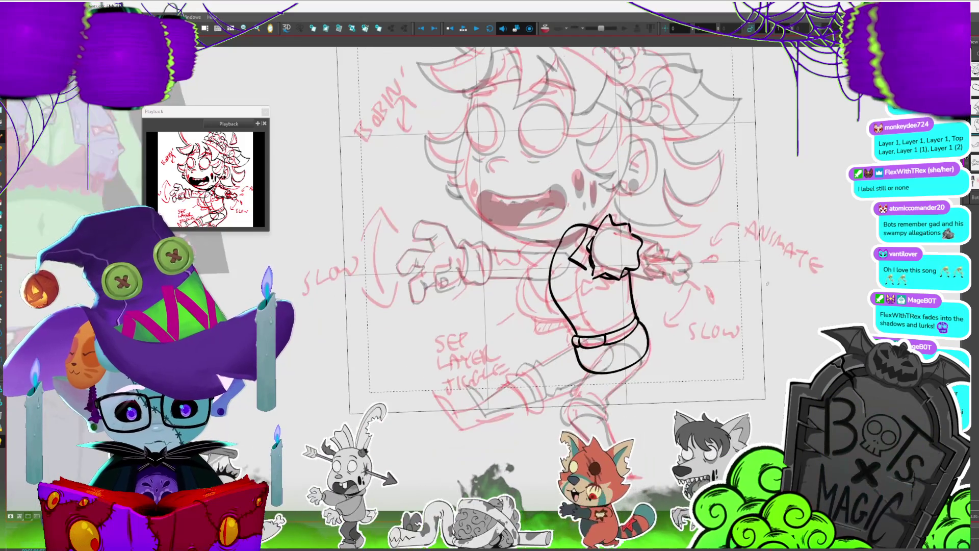
{"action": "left_click_drag", "start_coordinate": [689, 199], "coordinate": [711, 191]}
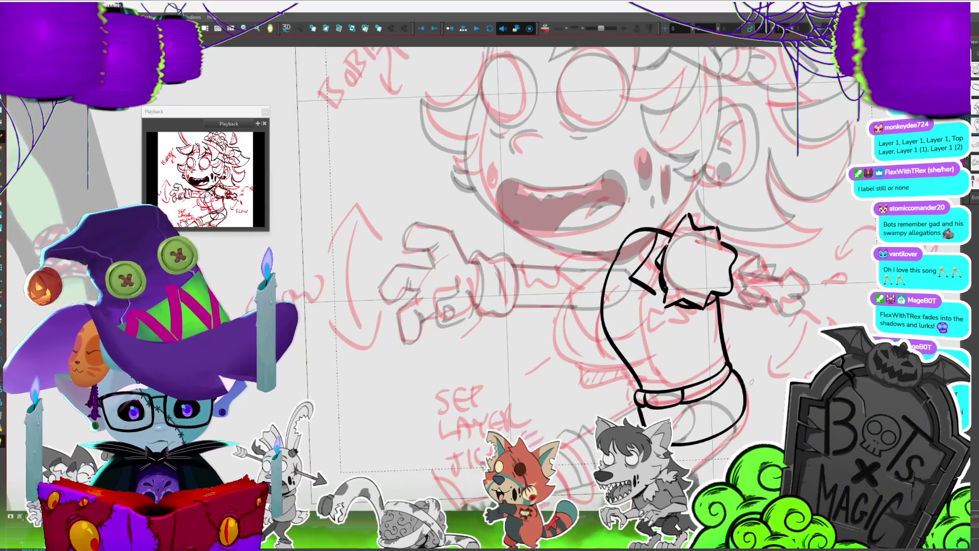
{"action": "scroll", "coordinate": [626, 249], "scroll_direction": "down", "scroll_amount": 2}
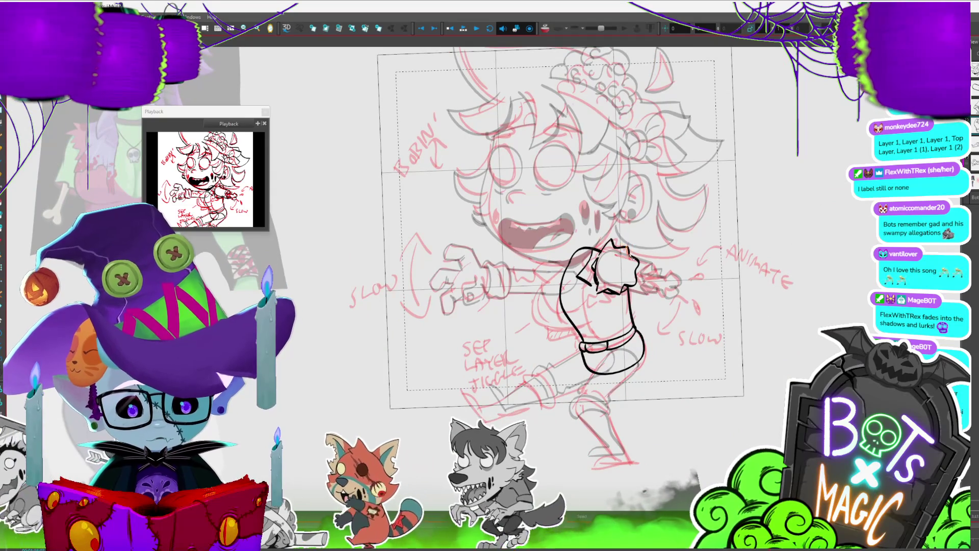
{"action": "scroll", "coordinate": [657, 229], "scroll_direction": "up", "scroll_amount": 1}
{"action": "scroll", "coordinate": [657, 230], "scroll_direction": "up", "scroll_amount": 1}
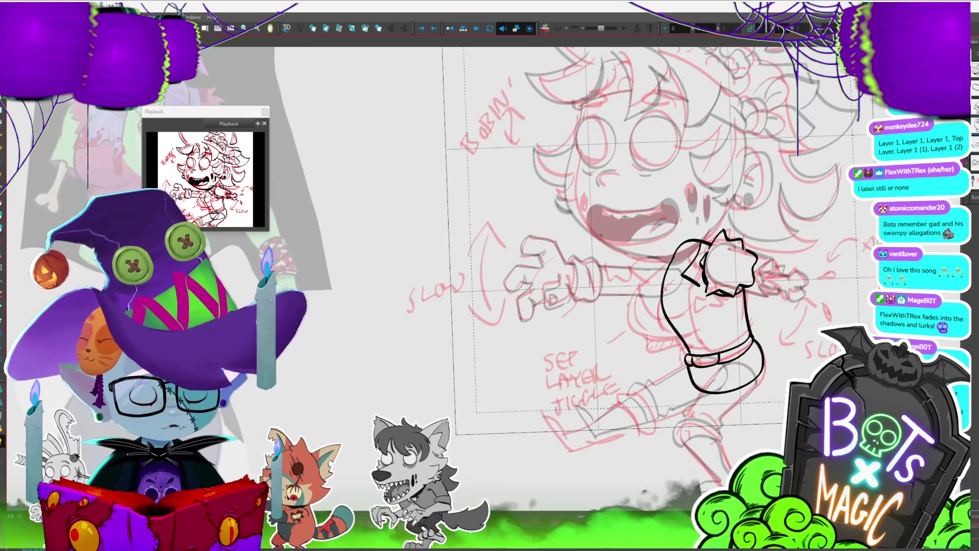
{"action": "scroll", "coordinate": [657, 230], "scroll_direction": "up", "scroll_amount": 1}
{"action": "scroll", "coordinate": [648, 235], "scroll_direction": "up", "scroll_amount": 1}
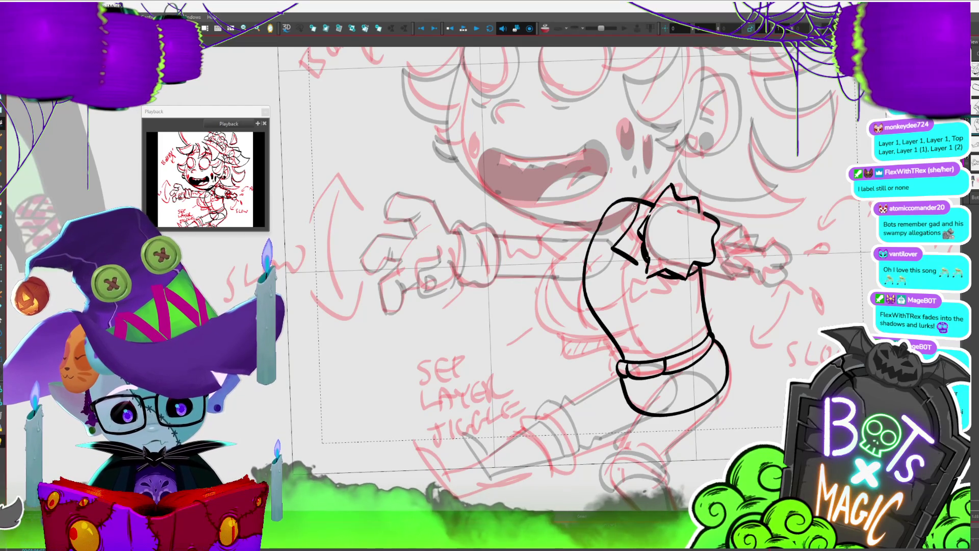
{"action": "mouse_move", "coordinate": [644, 195]}
{"action": "left_mouse_down"}
{"action": "mouse_move", "coordinate": [549, 232]}
{"action": "mouse_move", "coordinate": [562, 254]}
{"action": "mouse_move", "coordinate": [563, 353]}
{"action": "mouse_move", "coordinate": [617, 348]}
{"action": "left_mouse_up"}
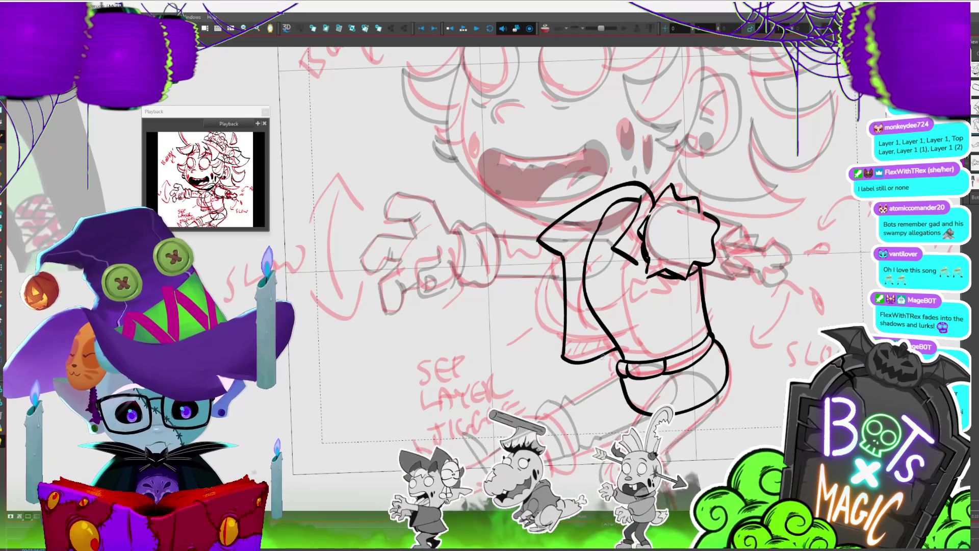
Fill the sleeve's left section solid black and draw a curved line down its inner edge.
{"action": "left_click", "coordinate": [595, 335]}
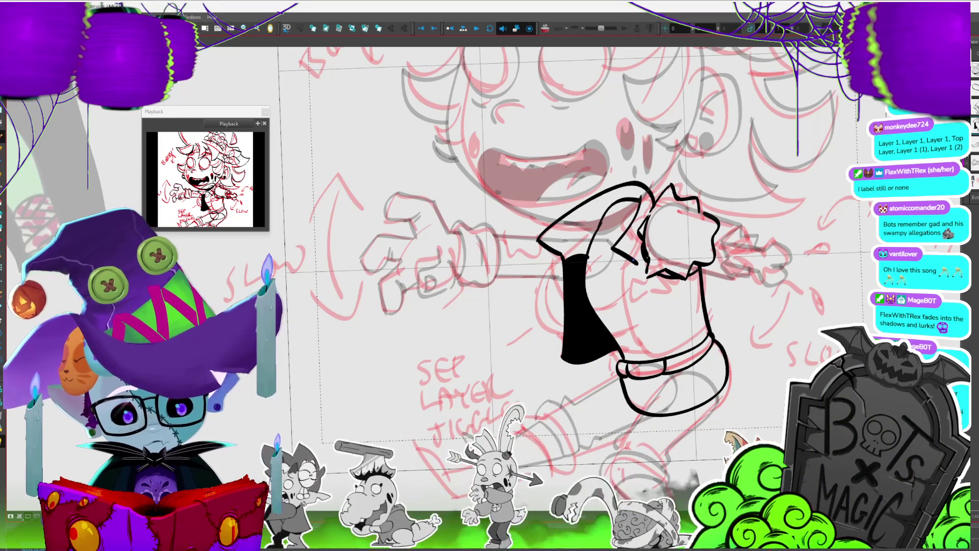
{"action": "mouse_move", "coordinate": [634, 262]}
{"action": "left_mouse_down"}
{"action": "mouse_move", "coordinate": [646, 350]}
{"action": "mouse_move", "coordinate": [714, 310]}
{"action": "left_mouse_up"}
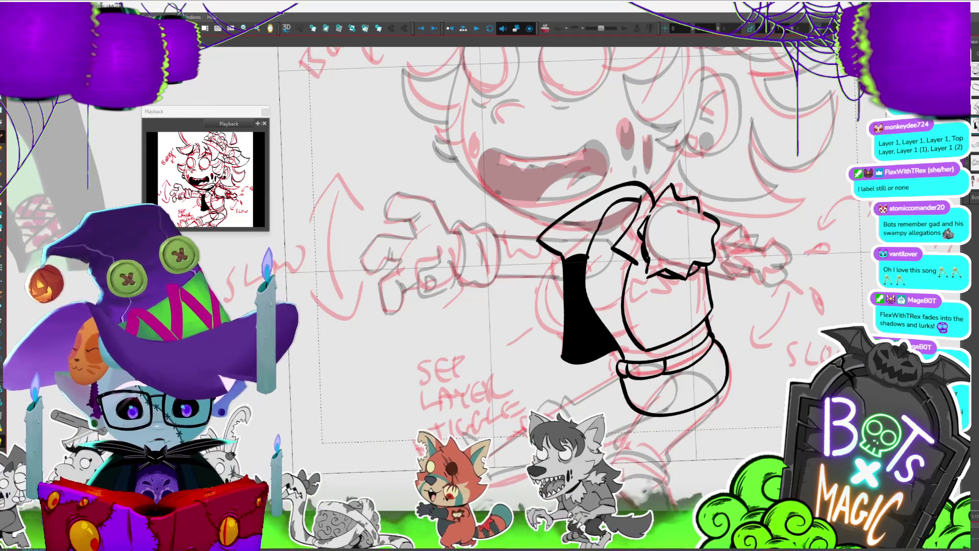
{"action": "left_click_drag", "start_coordinate": [561, 281], "coordinate": [518, 260]}
{"action": "left_click", "coordinate": [543, 327]}
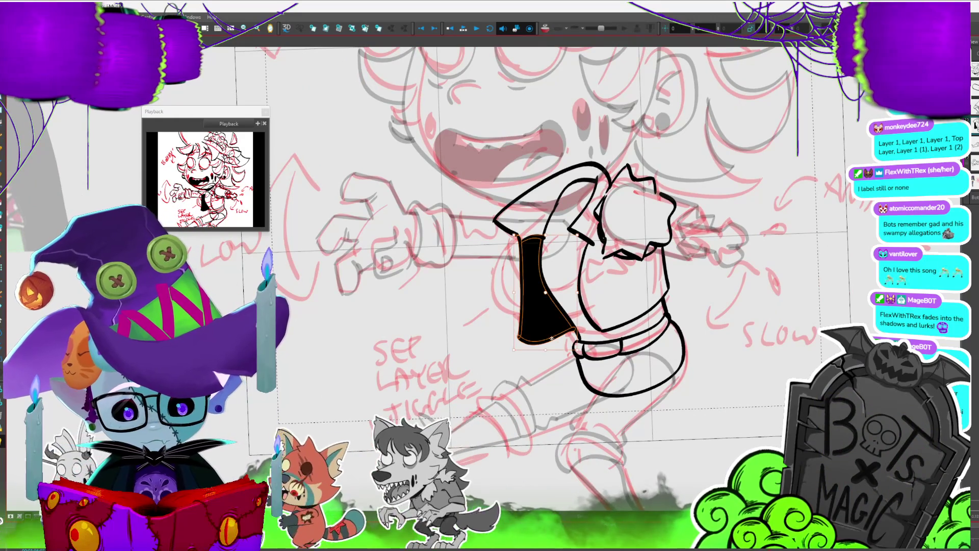
{"action": "left_click", "coordinate": [569, 292]}
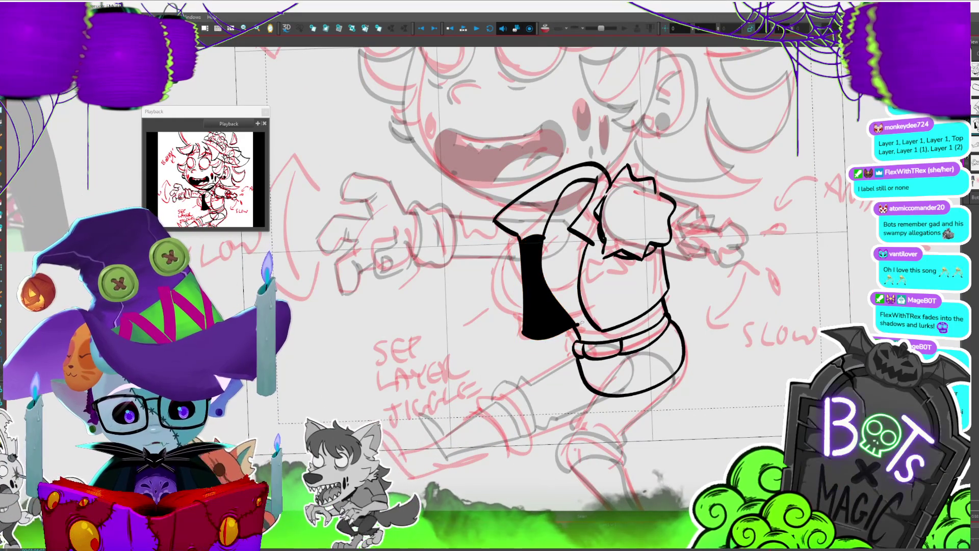
Create a new empty drawing and bring up the rename prompt for its layer.
{"action": "left_click_drag", "start_coordinate": [578, 305], "coordinate": [603, 313]}
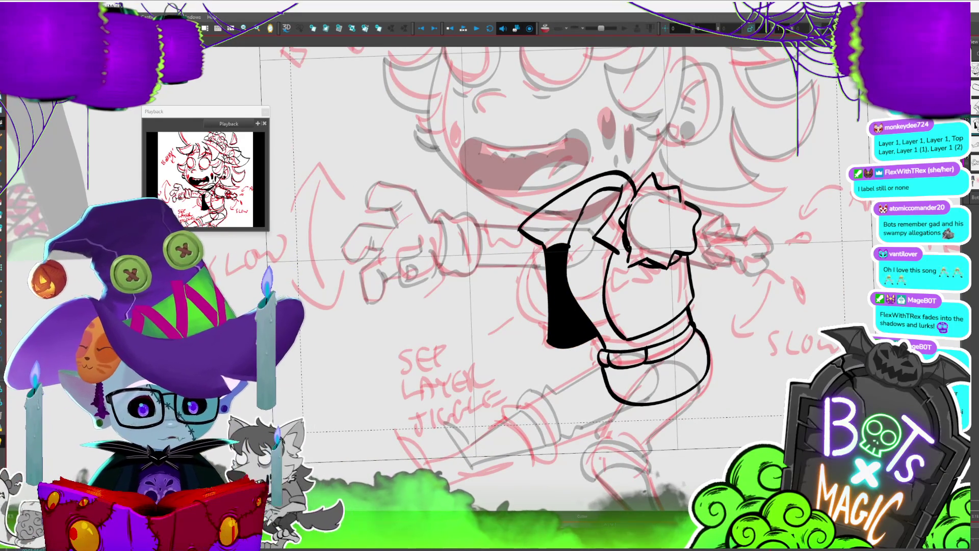
{"action": "key", "text": "period"}
{"action": "key", "text": "F2"}
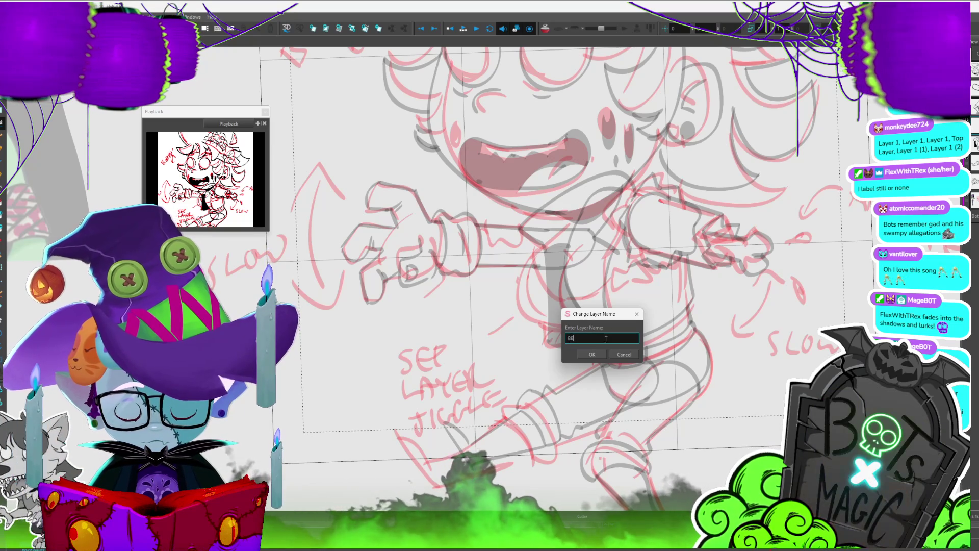
Confirm the new layer name and ink the first curved strokes of the shoulder flower.
{"action": "left_click", "coordinate": [592, 354]}
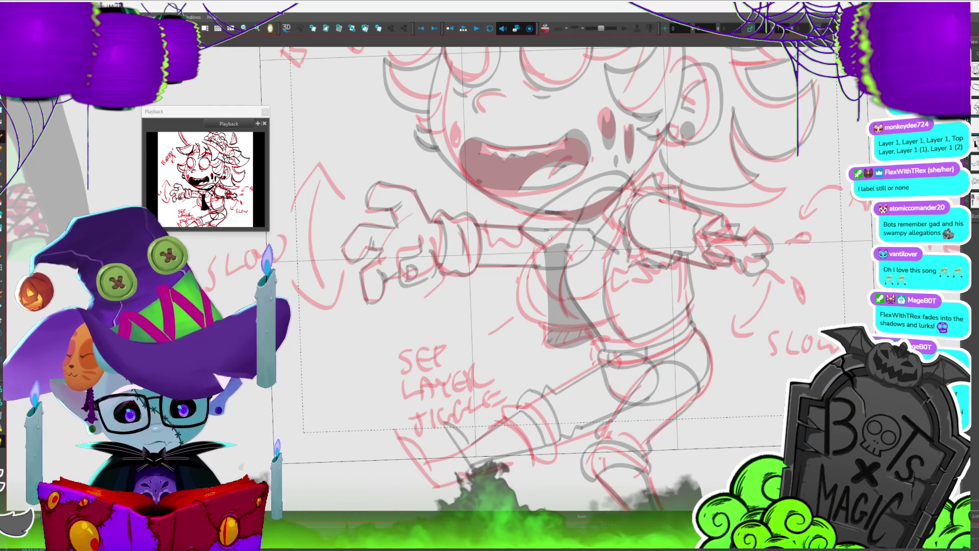
{"action": "left_click_drag", "start_coordinate": [516, 307], "coordinate": [561, 328]}
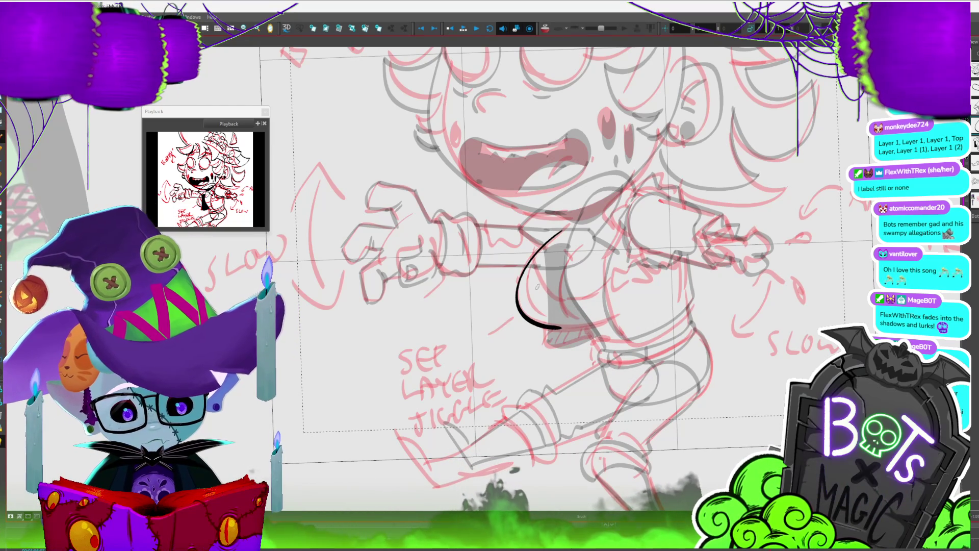
{"action": "scroll", "coordinate": [510, 255], "scroll_direction": "up", "scroll_amount": 3}
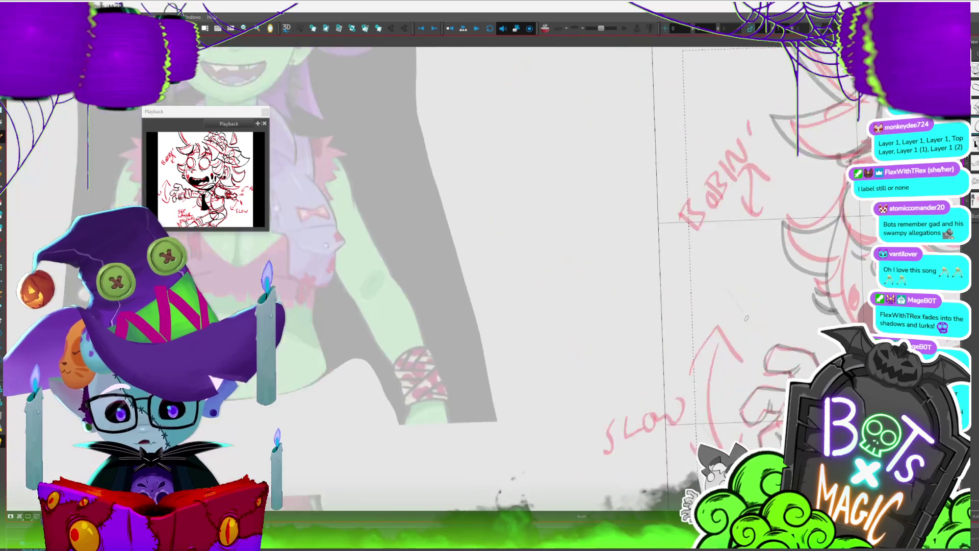
{"action": "scroll", "coordinate": [510, 255], "scroll_direction": "down", "scroll_amount": 2}
{"action": "scroll", "coordinate": [510, 276], "scroll_direction": "down", "scroll_amount": 3}
{"action": "left_click_drag", "start_coordinate": [485, 282], "coordinate": [515, 332]}
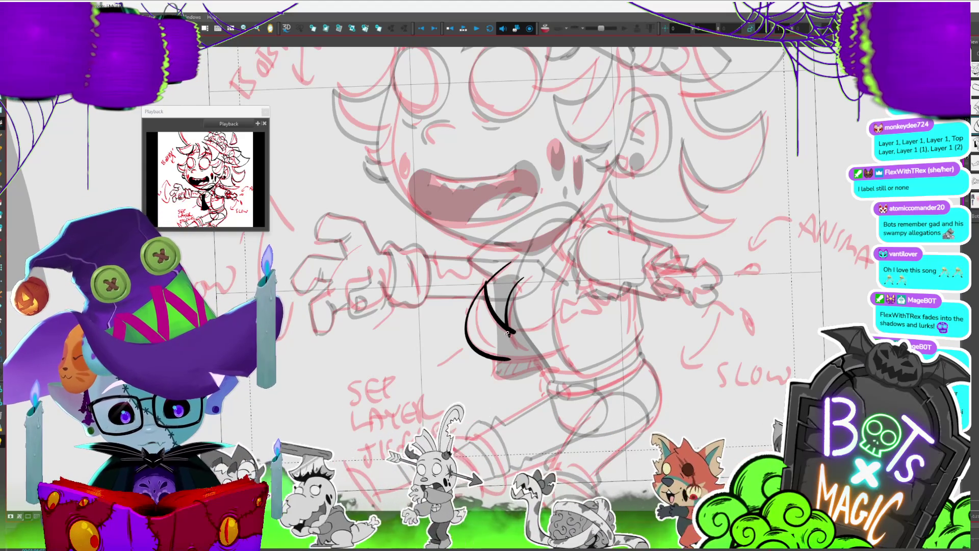
Redraw the flower's curved outline and inner curves, undoing the strokes that didn't work.
{"action": "key", "text": "ctrl+z"}
{"action": "key", "text": "ctrl+z"}
{"action": "key", "text": "ctrl+z"}
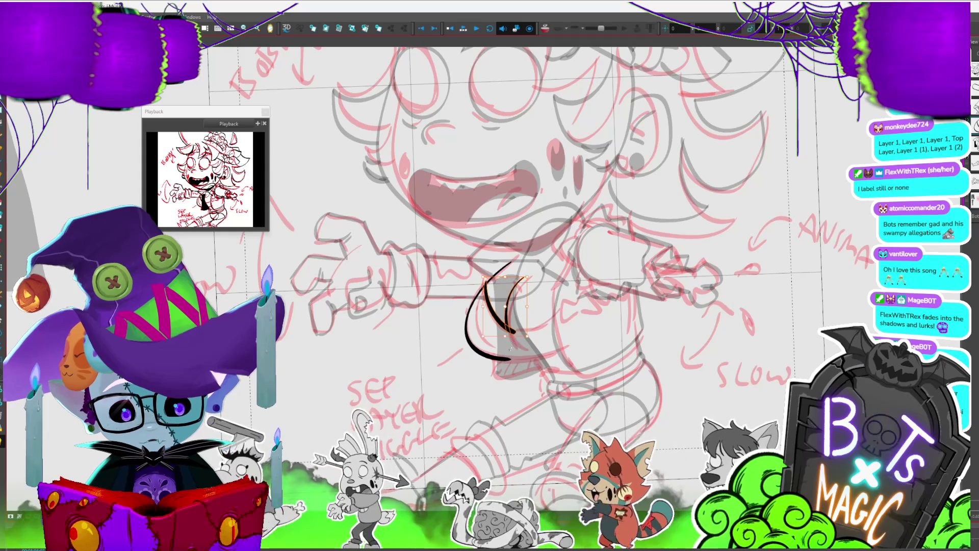
{"action": "mouse_move", "coordinate": [505, 268]}
{"action": "left_mouse_down"}
{"action": "mouse_move", "coordinate": [465, 326]}
{"action": "mouse_move", "coordinate": [517, 364]}
{"action": "left_mouse_up"}
{"action": "left_click_drag", "start_coordinate": [483, 276], "coordinate": [519, 346]}
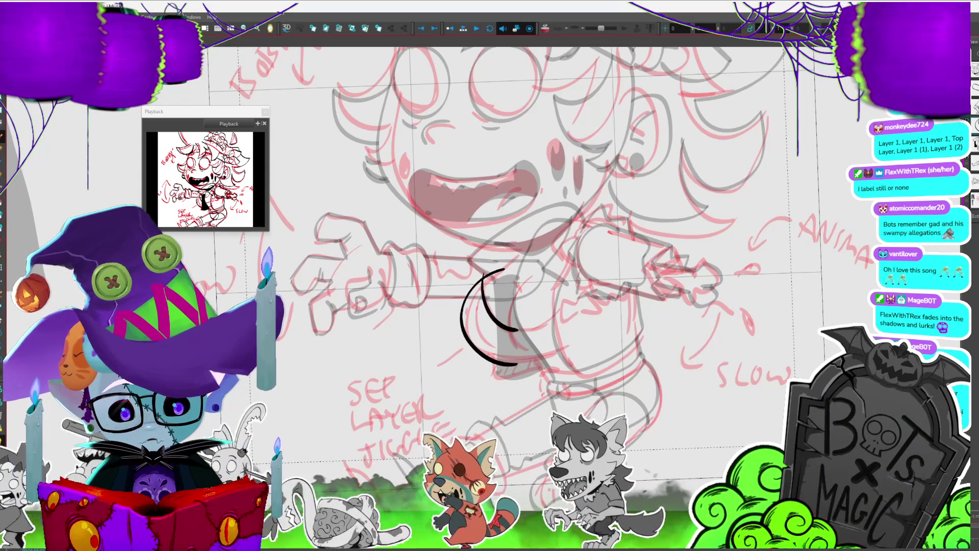
{"action": "left_click_drag", "start_coordinate": [519, 280], "coordinate": [506, 329]}
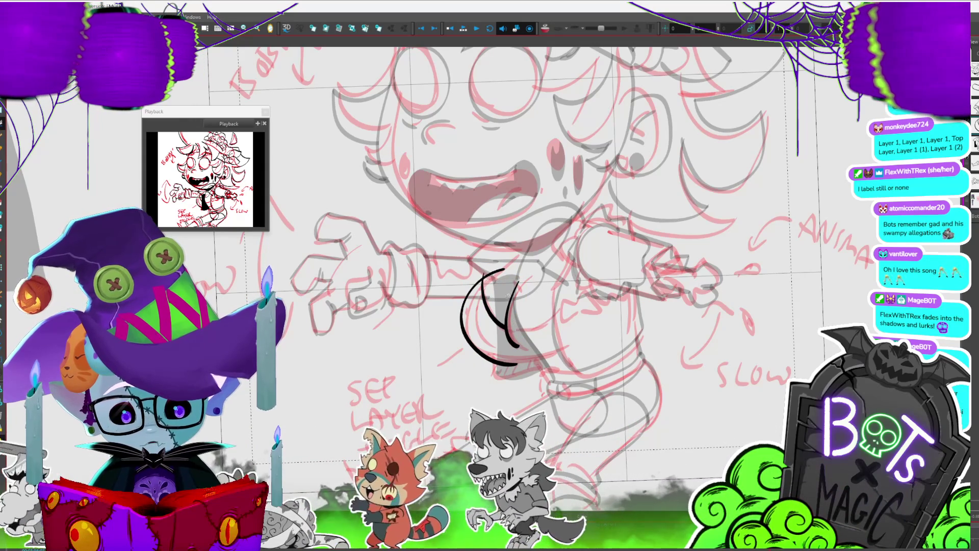
{"action": "key", "text": "ctrl+z"}
{"action": "mouse_move", "coordinate": [507, 327]}
{"action": "left_mouse_down"}
{"action": "mouse_move", "coordinate": [518, 282]}
{"action": "mouse_move", "coordinate": [507, 327]}
{"action": "left_mouse_up"}
{"action": "key", "text": "ctrl+z"}
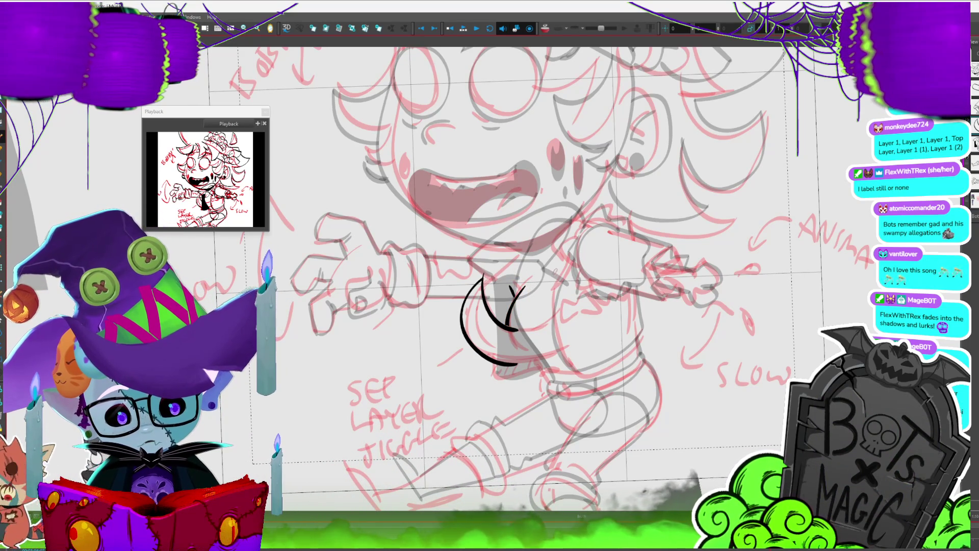
Ink an inner curve in the flower and close its outer circle, then zoom out.
{"action": "left_click_drag", "start_coordinate": [516, 329], "coordinate": [570, 283]}
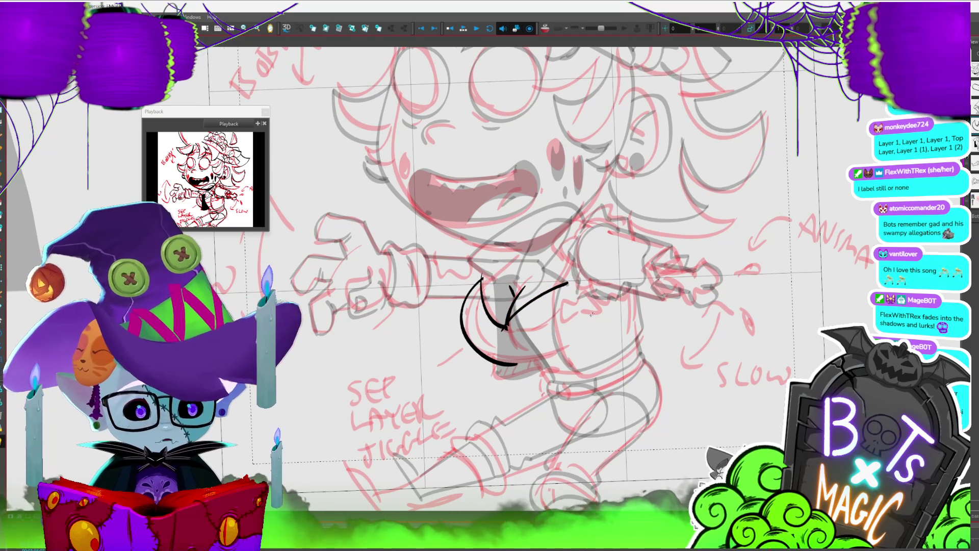
{"action": "scroll", "coordinate": [482, 308], "scroll_direction": "up", "scroll_amount": 3}
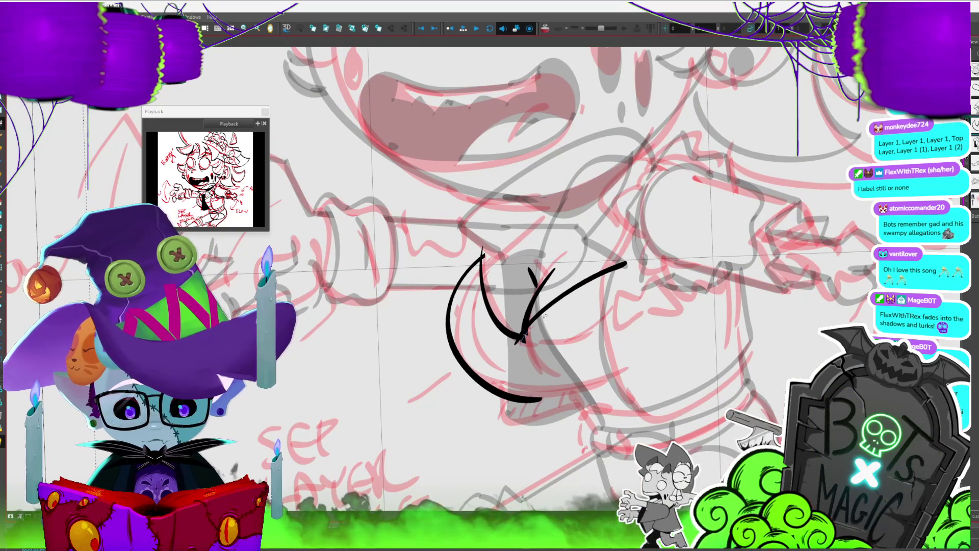
{"action": "mouse_move", "coordinate": [627, 264]}
{"action": "left_mouse_down"}
{"action": "mouse_move", "coordinate": [644, 298]}
{"action": "mouse_move", "coordinate": [542, 400]}
{"action": "left_mouse_up"}
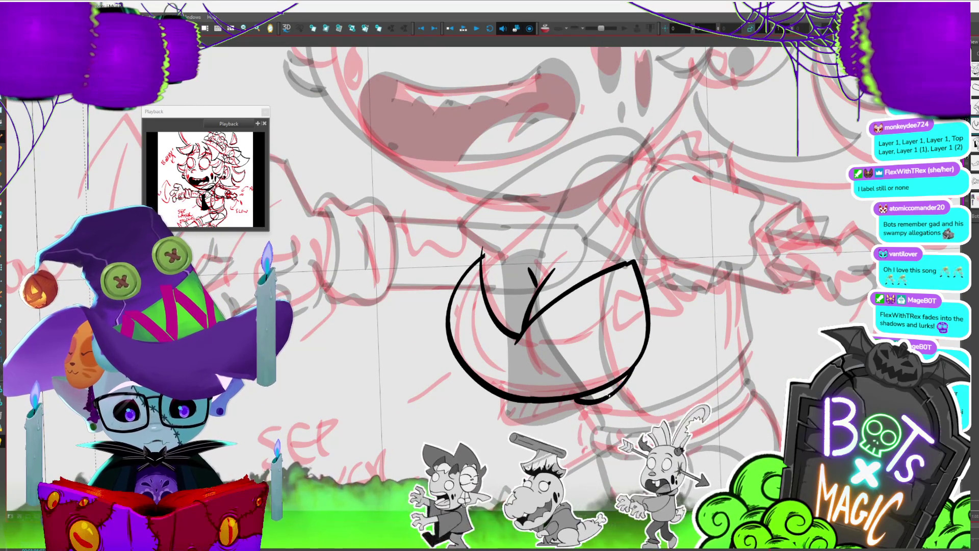
{"action": "left_click_drag", "start_coordinate": [615, 376], "coordinate": [604, 319]}
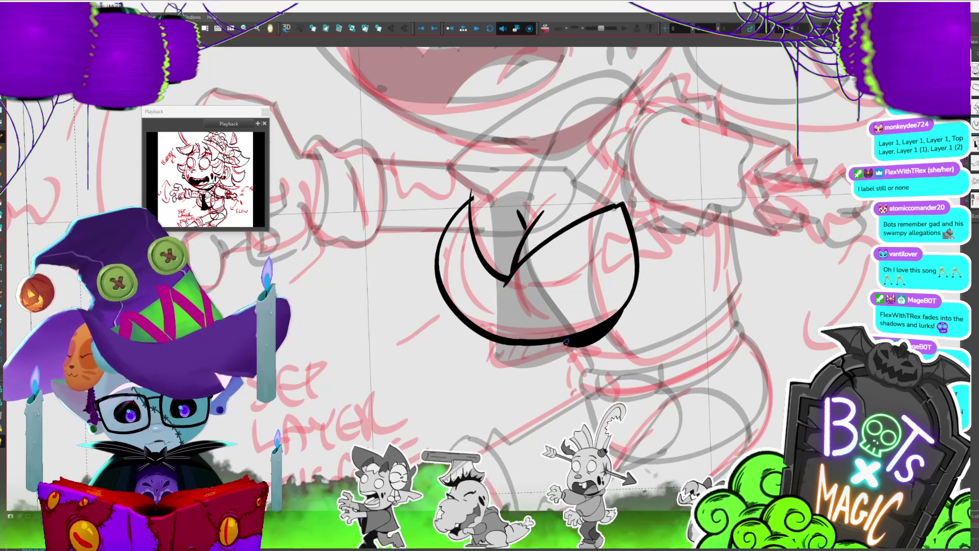
{"action": "mouse_move", "coordinate": [623, 204]}
{"action": "left_mouse_down"}
{"action": "mouse_move", "coordinate": [618, 182]}
{"action": "mouse_move", "coordinate": [471, 188]}
{"action": "left_mouse_up"}
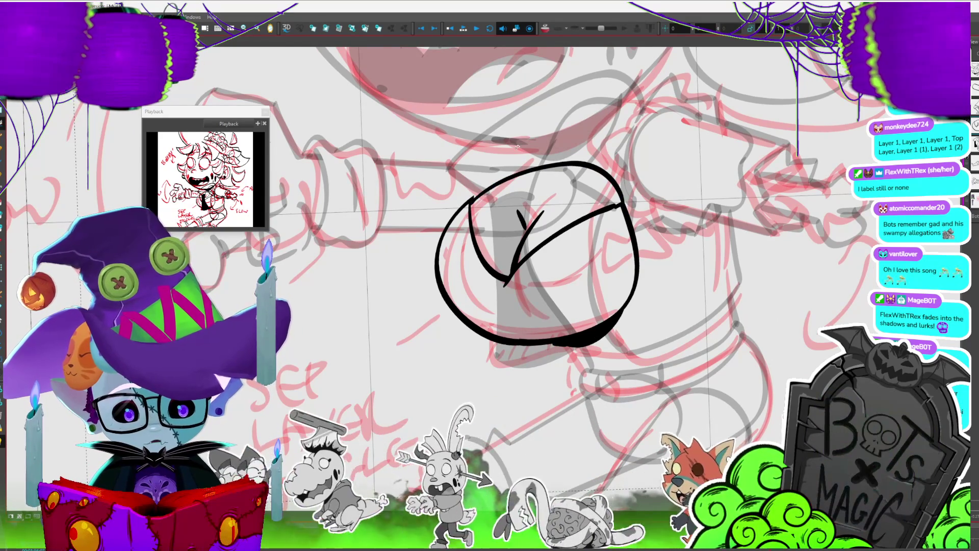
{"action": "scroll", "coordinate": [446, 372], "scroll_direction": "down", "scroll_amount": 3}
{"action": "left_click_drag", "start_coordinate": [429, 403], "coordinate": [421, 442]}
{"action": "scroll", "coordinate": [572, 267], "scroll_direction": "down", "scroll_amount": 2}
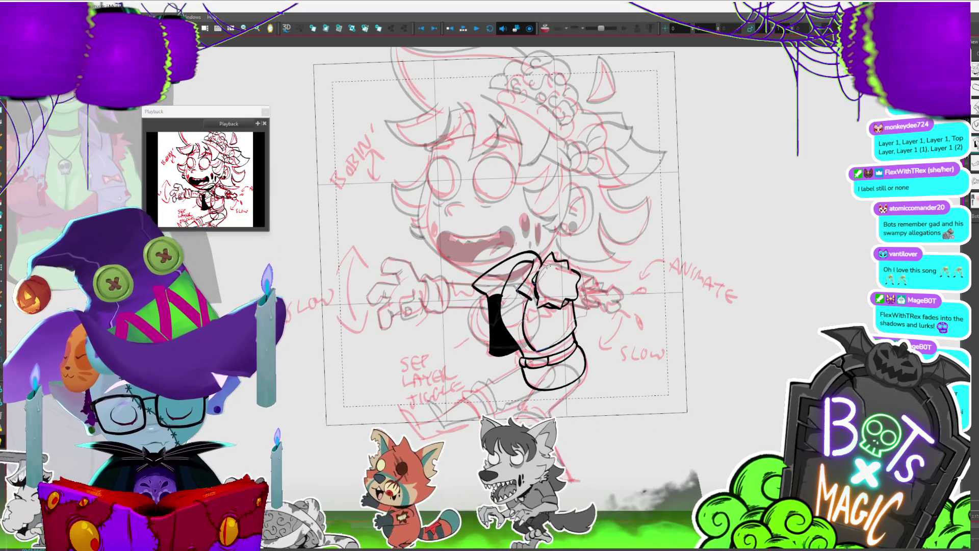
Select the shoulder flower and sleeve strokes and save the project.
{"action": "left_click", "coordinate": [517, 288]}
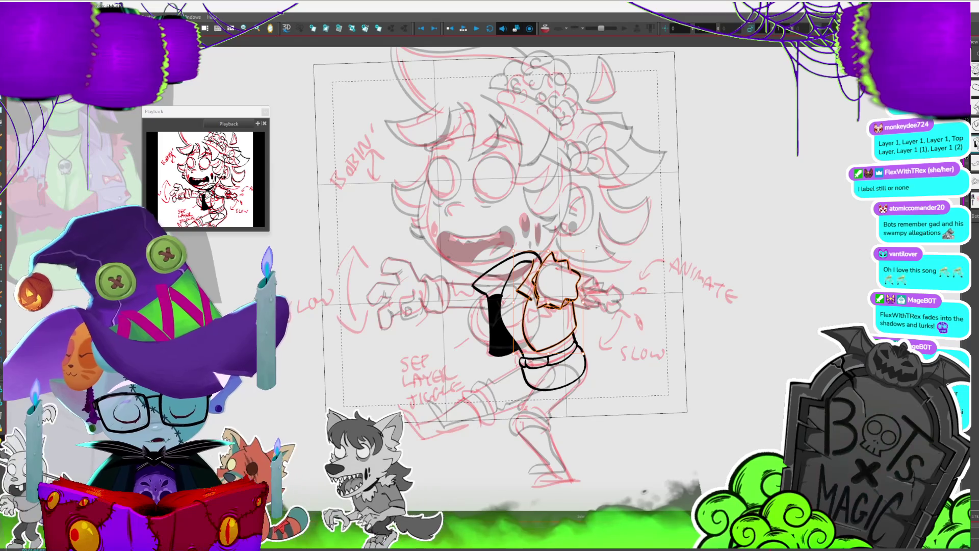
{"action": "left_click", "coordinate": [535, 240]}
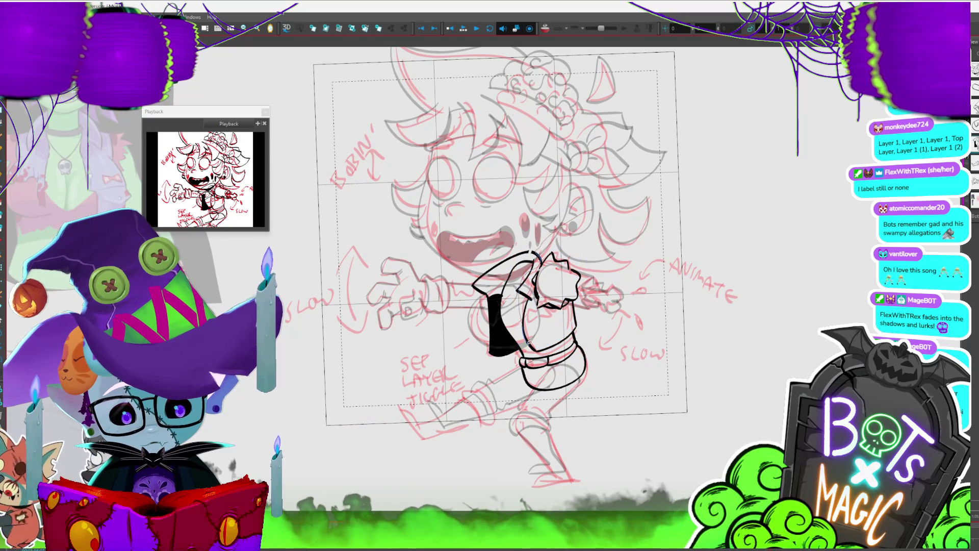
{"action": "left_click", "coordinate": [563, 250]}
{"action": "key", "text": "ctrl+s"}
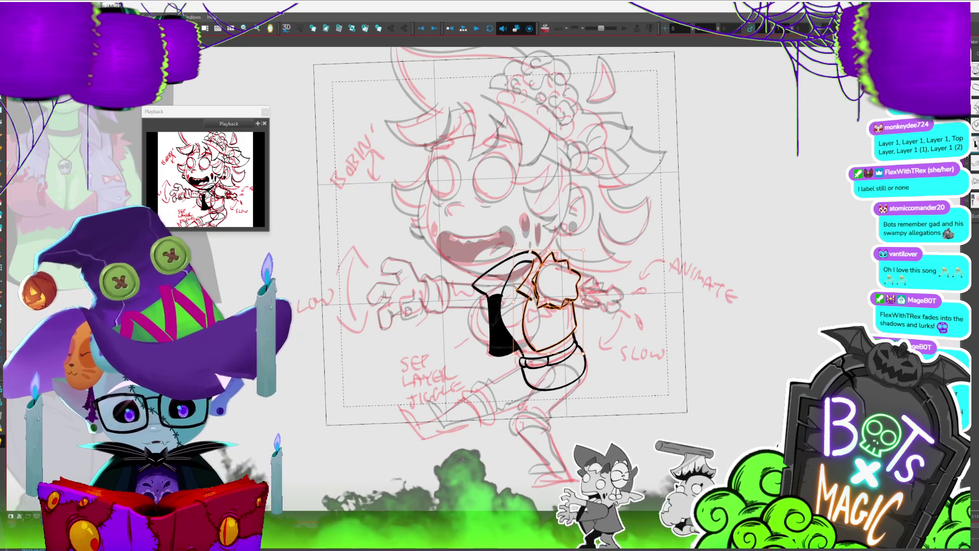
Cut the flower and sleeve strokes and paste them onto a new empty layer.
{"action": "key", "text": "Delete"}
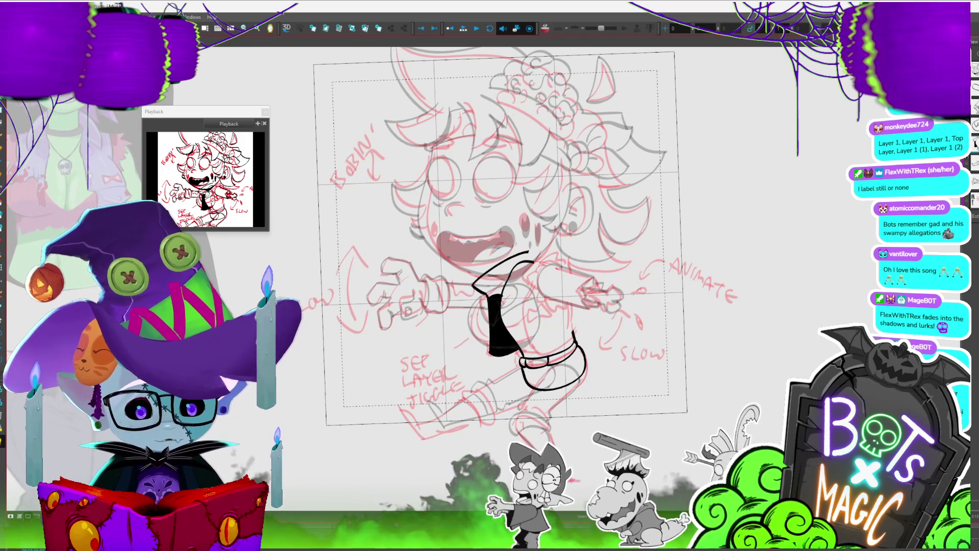
{"action": "key", "text": "Delete"}
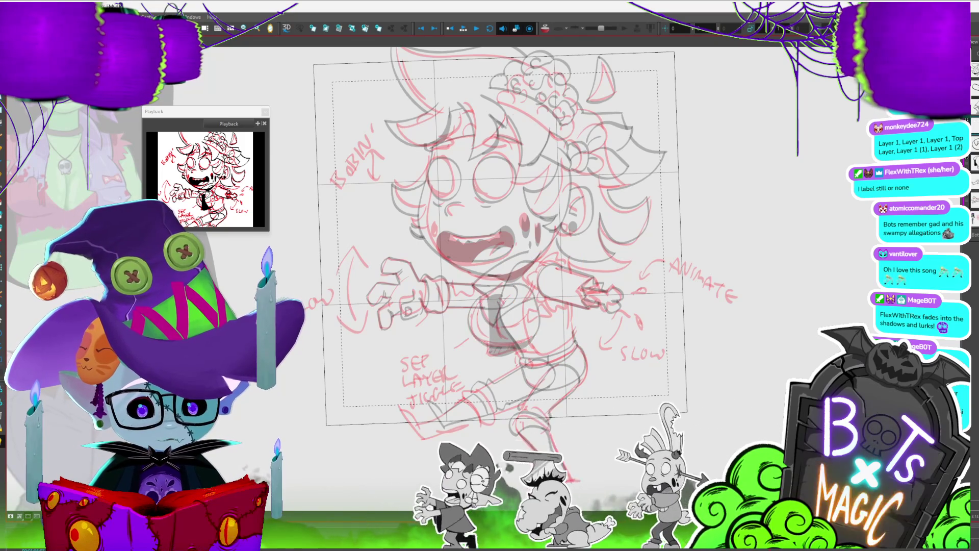
{"action": "key", "text": "ctrl+v"}
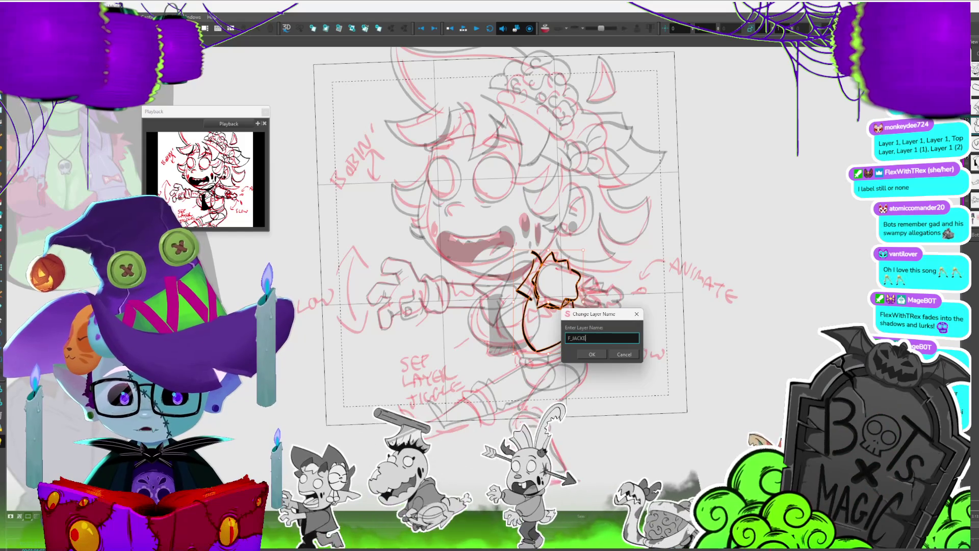
Confirm the jacket layer's name and zoom in on the jacket piece.
{"action": "key", "text": "Return"}
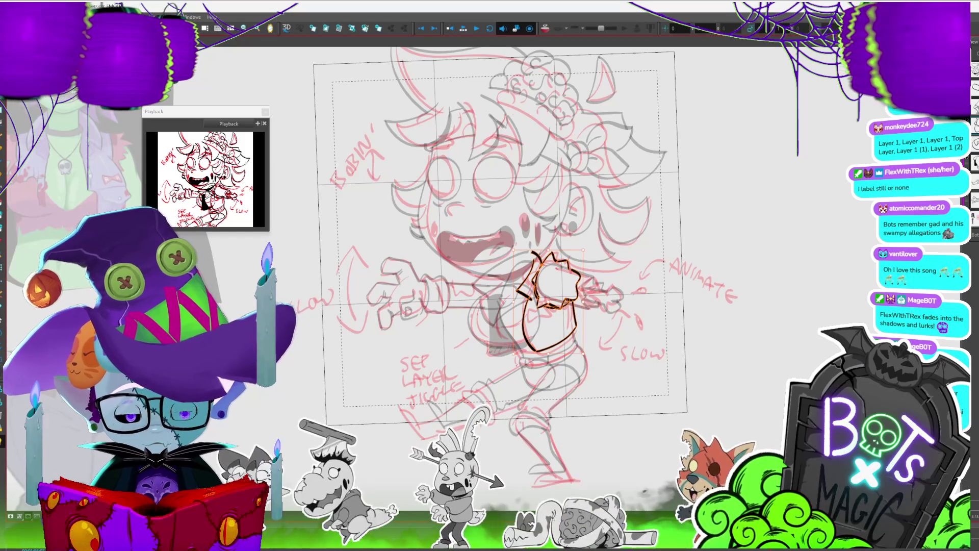
{"action": "left_click", "coordinate": [748, 261]}
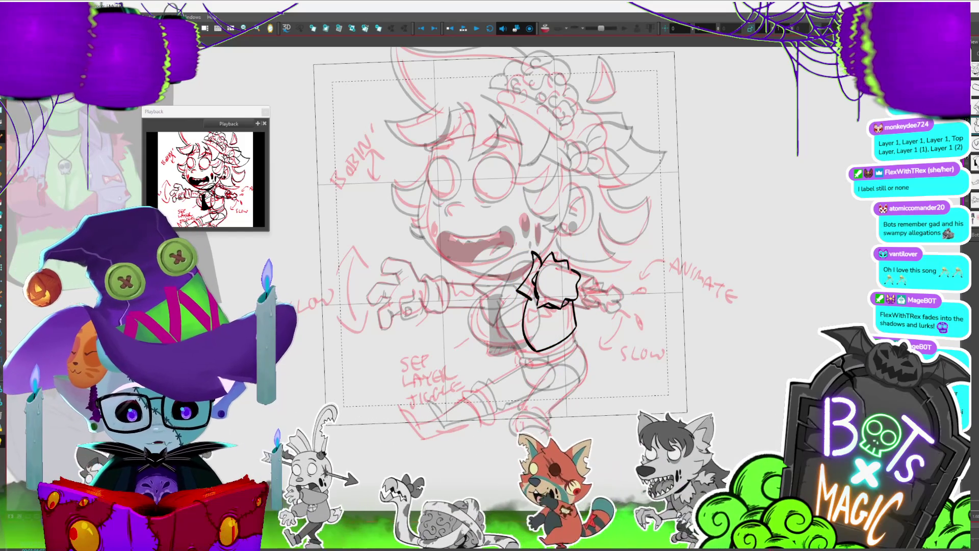
{"action": "key", "text": "2"}
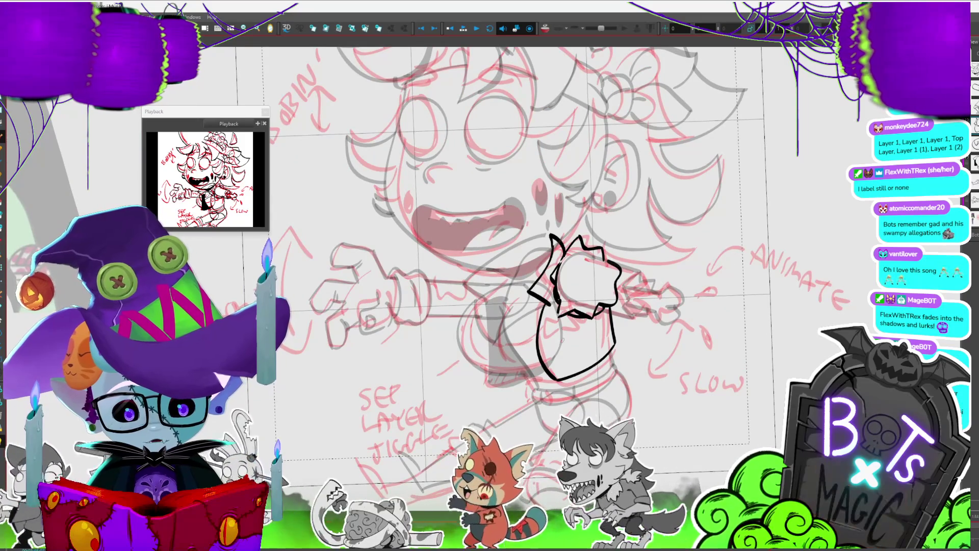
Draw a small bow inside the jacket, then reshape, shrink and nudge it into place.
{"action": "left_click_drag", "start_coordinate": [570, 329], "coordinate": [557, 359]}
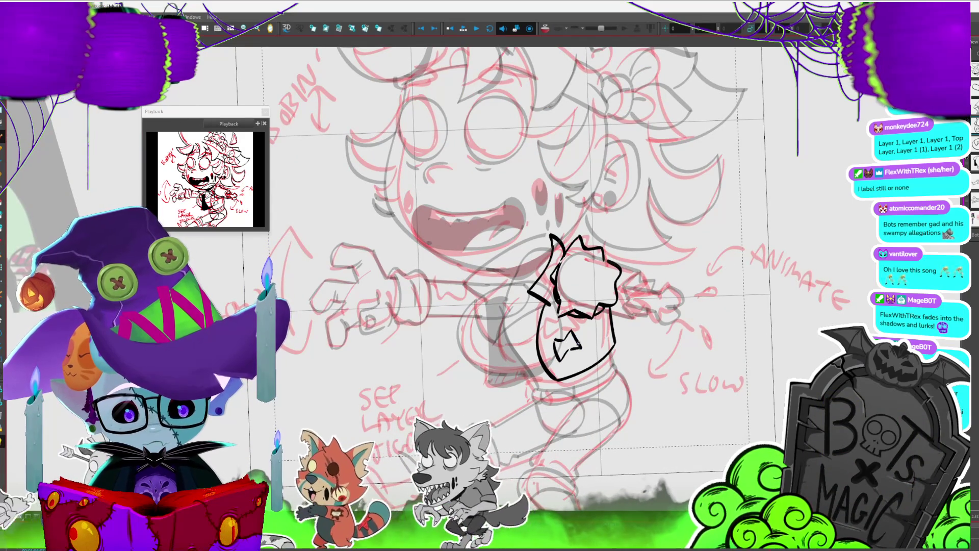
{"action": "key", "text": "ctrl+z"}
{"action": "mouse_move", "coordinate": [556, 342]}
{"action": "left_mouse_down"}
{"action": "mouse_move", "coordinate": [573, 329]}
{"action": "mouse_move", "coordinate": [583, 345]}
{"action": "left_mouse_up"}
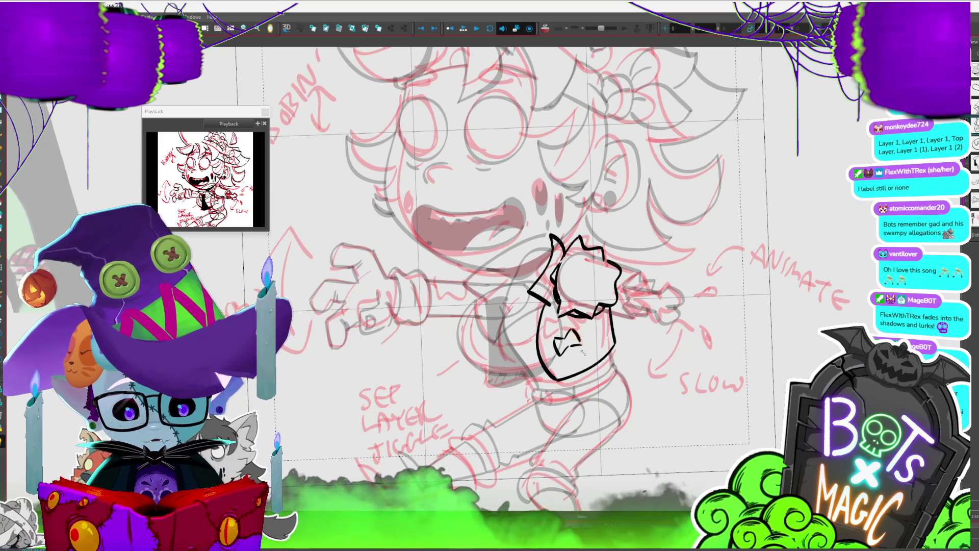
{"action": "key", "text": "Escape"}
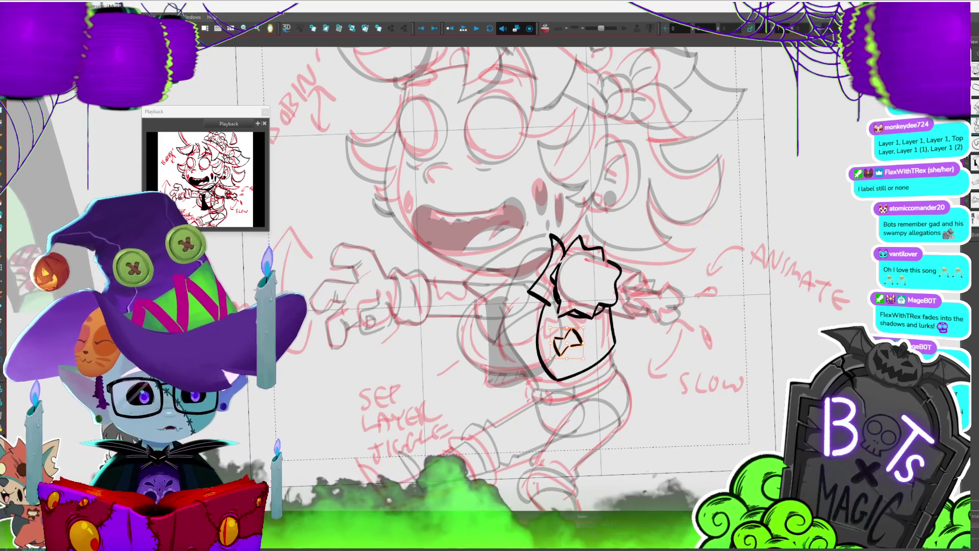
{"action": "left_click_drag", "start_coordinate": [567, 354], "coordinate": [552, 350]}
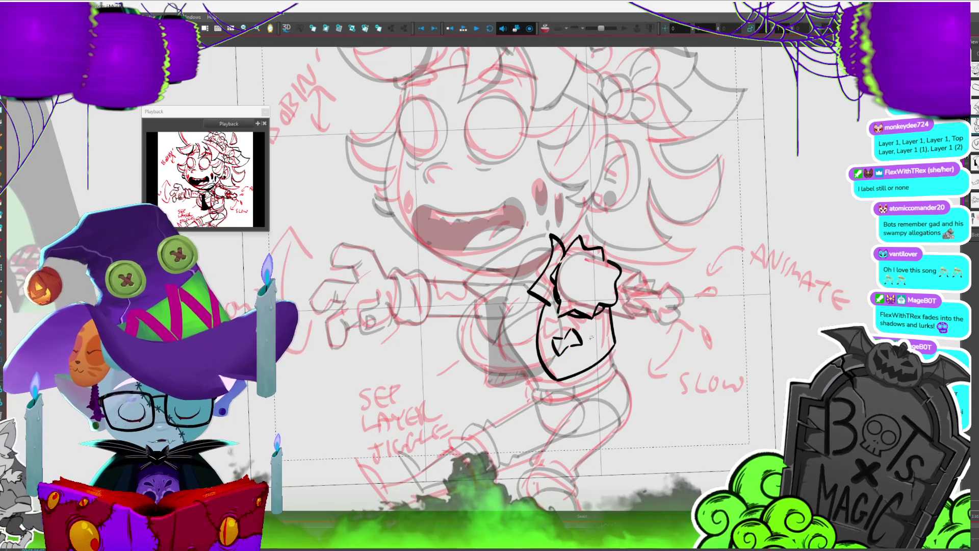
{"action": "left_click", "coordinate": [559, 337]}
{"action": "left_click_drag", "start_coordinate": [559, 337], "coordinate": [559, 333]}
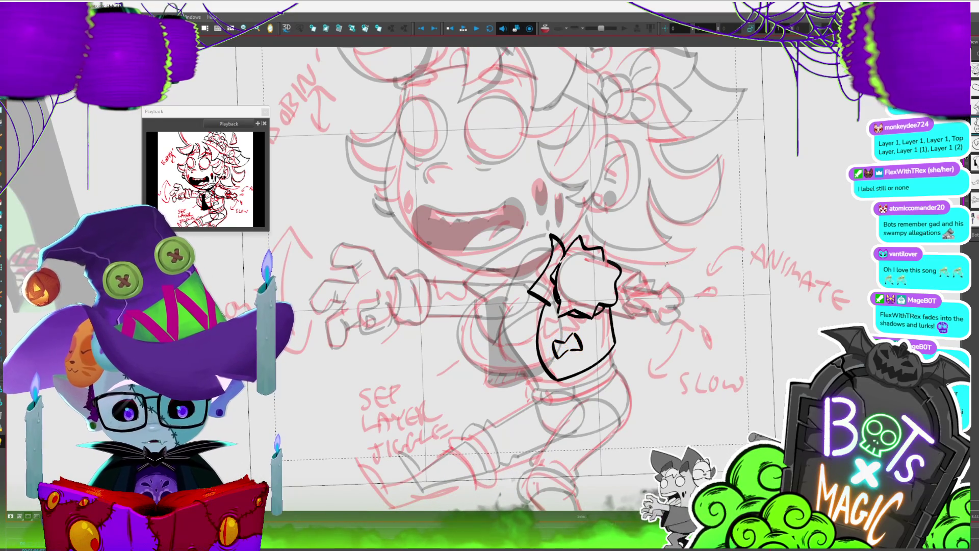
{"action": "scroll", "coordinate": [523, 271], "scroll_direction": "down", "scroll_amount": 3}
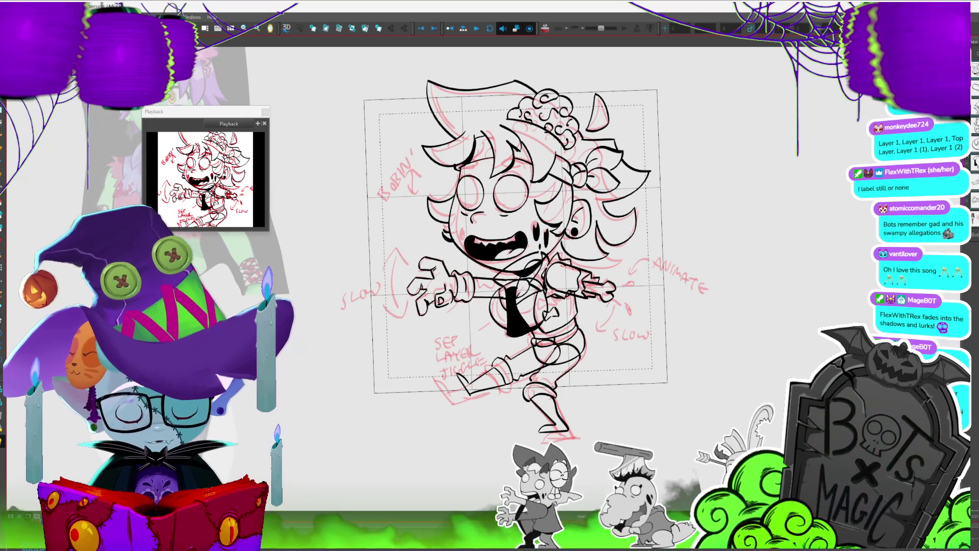
Run Auto-Matte with a custom light-green colour at radius 150 on a new layer.
{"action": "left_click", "coordinate": [570, 322]}
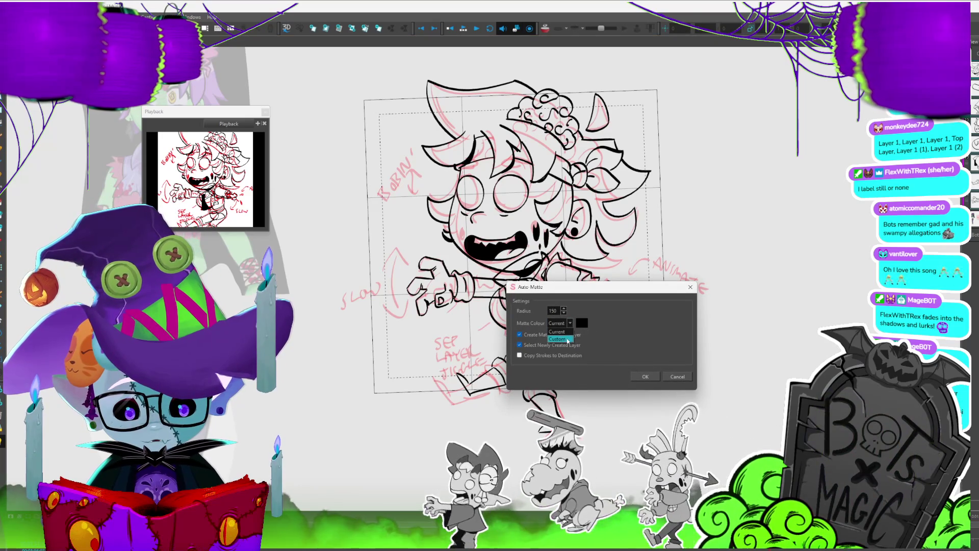
{"action": "left_click", "coordinate": [567, 337]}
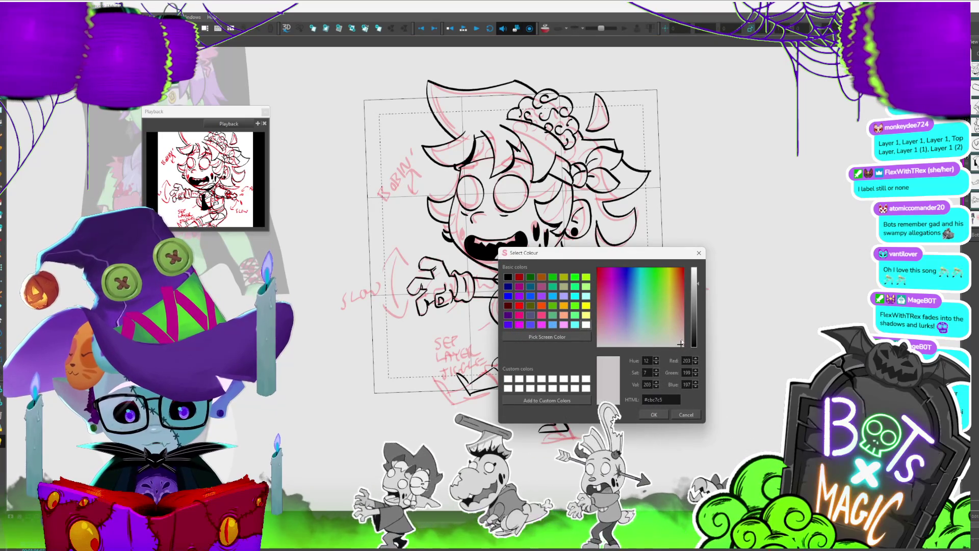
{"action": "left_click", "coordinate": [653, 414]}
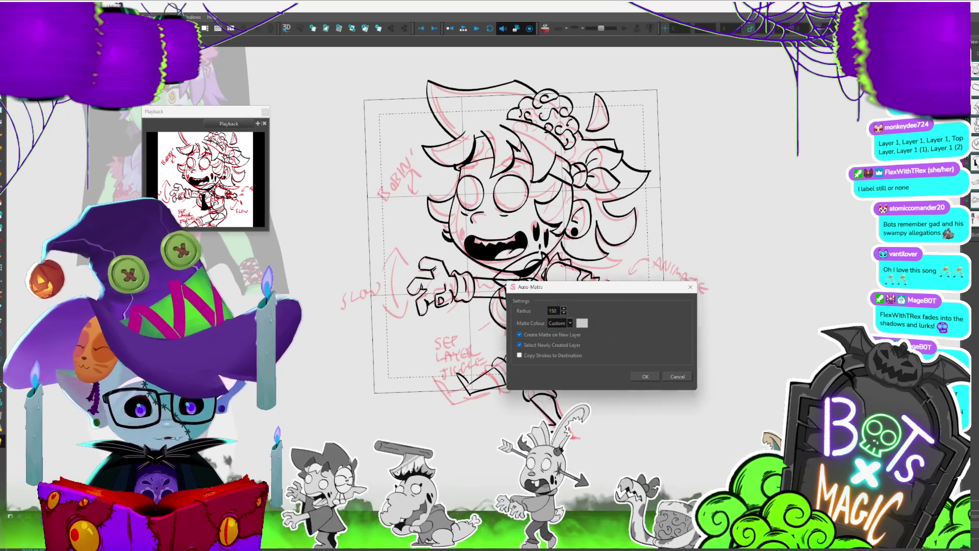
{"action": "key", "text": "Return"}
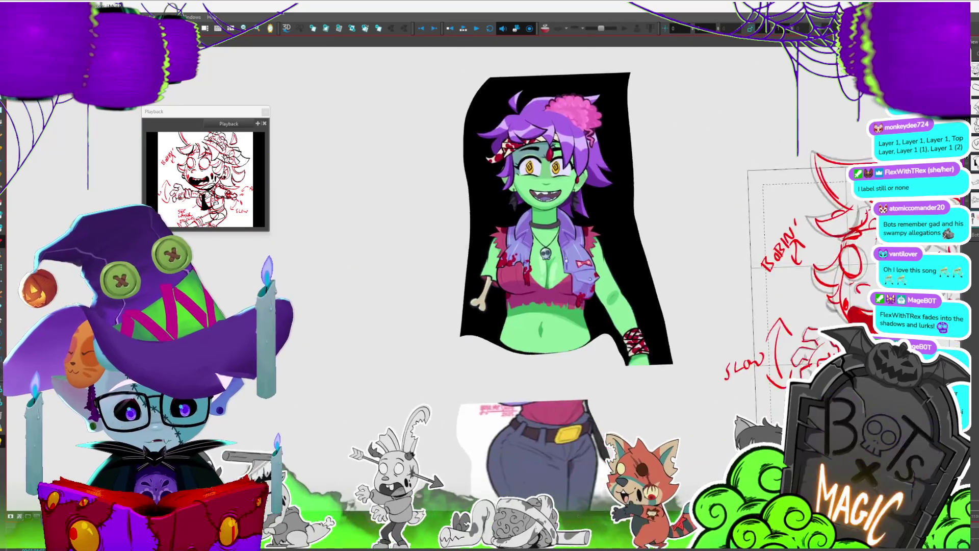
{"action": "key", "text": "shift+l"}
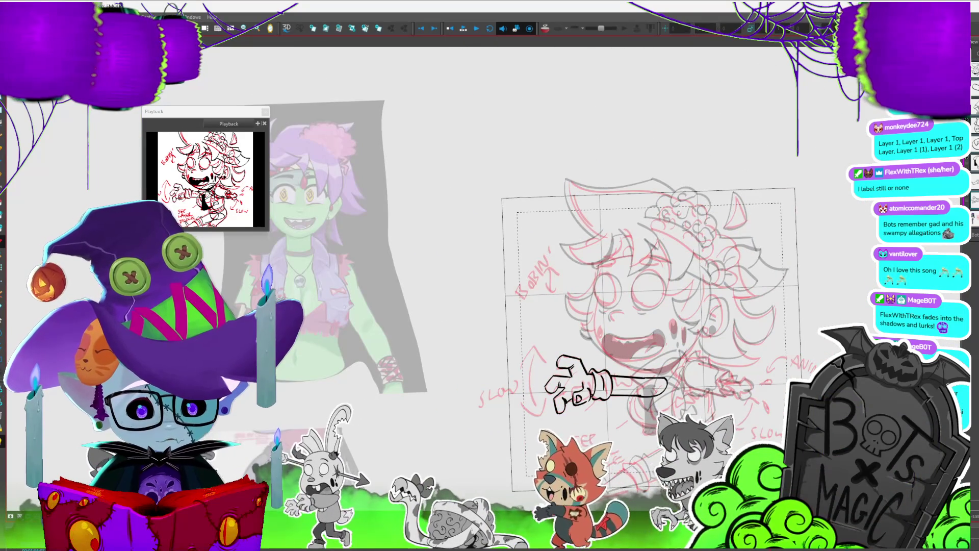
{"action": "key", "text": "ctrl+shift+m"}
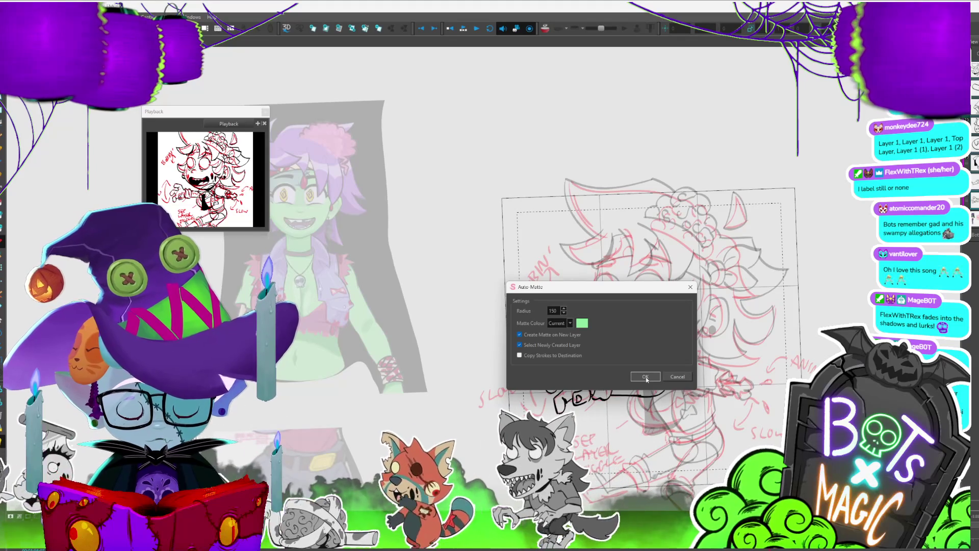
{"action": "left_click", "coordinate": [646, 378]}
{"action": "mouse_move", "coordinate": [646, 368]}
{"action": "left_mouse_down"}
{"action": "mouse_move", "coordinate": [570, 240]}
{"action": "mouse_move", "coordinate": [550, 228]}
{"action": "left_mouse_up"}
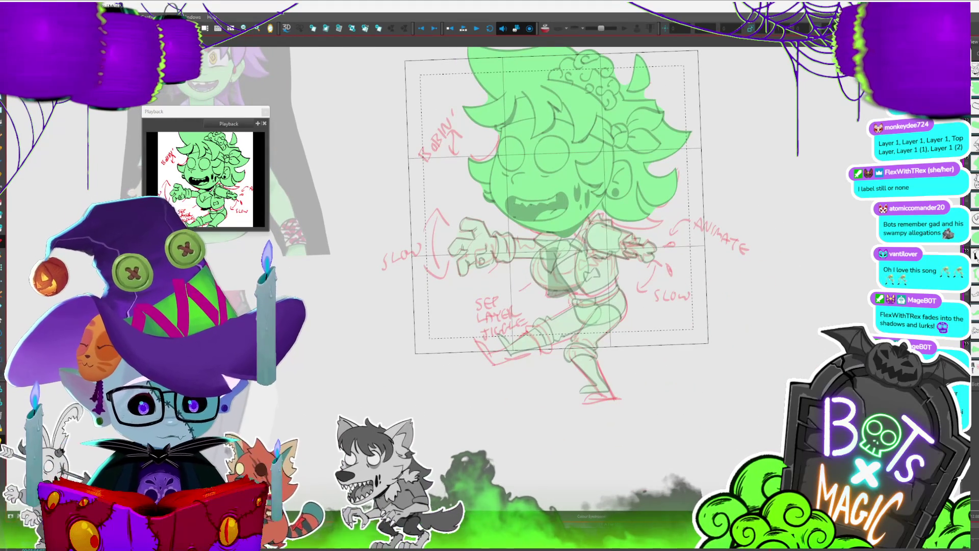
Fade the matte to reveal the torso line art and extend its outline stroke upward.
{"action": "key", "text": "shift+l"}
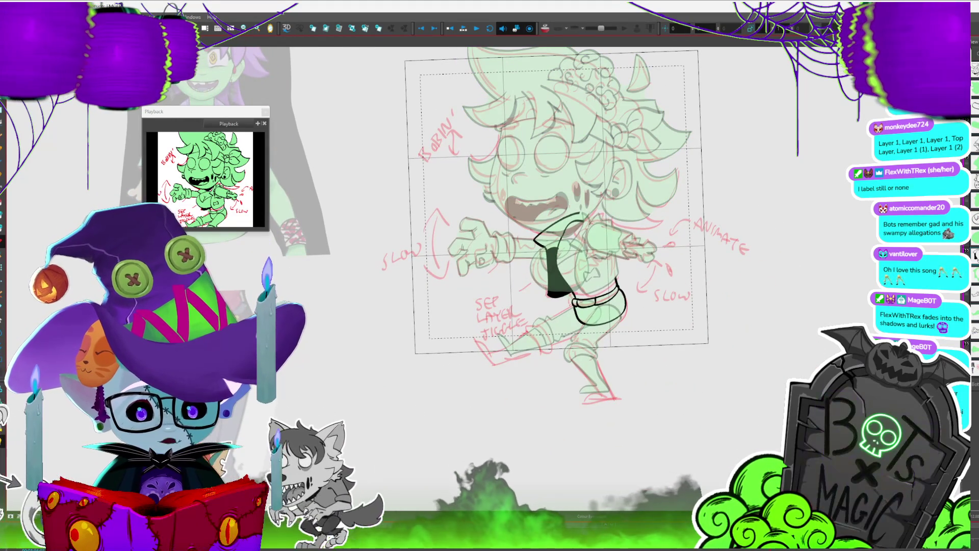
{"action": "scroll", "coordinate": [584, 261], "scroll_direction": "up", "scroll_amount": 3}
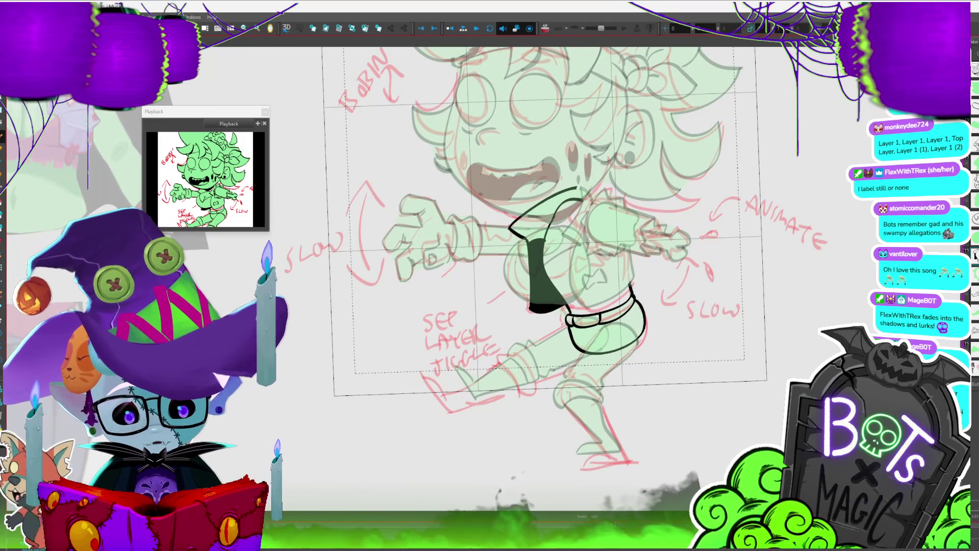
{"action": "left_click_drag", "start_coordinate": [630, 287], "coordinate": [625, 255]}
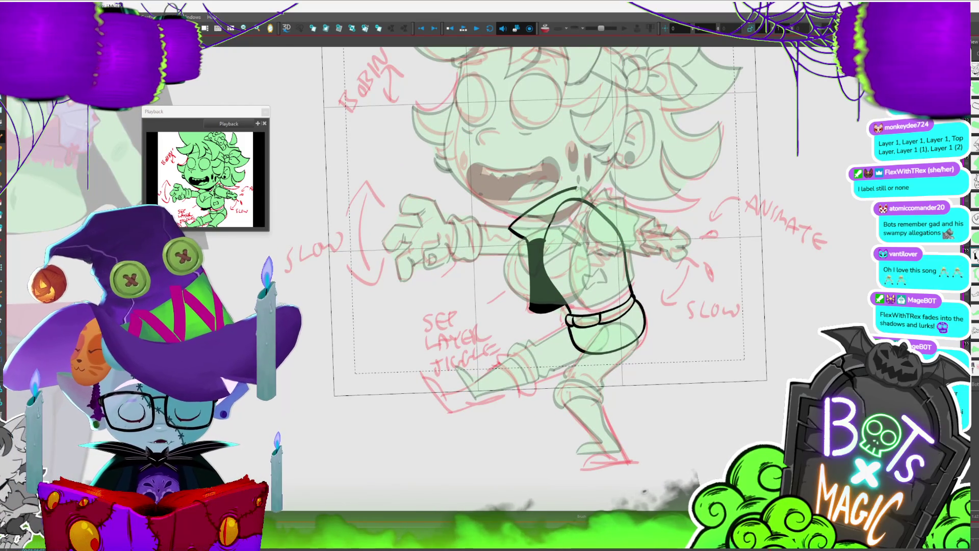
Regenerate the torso's Auto-Matte in the Current colour, replacing the existing TORSO_Matte layer.
{"action": "key", "text": "ctrl+m"}
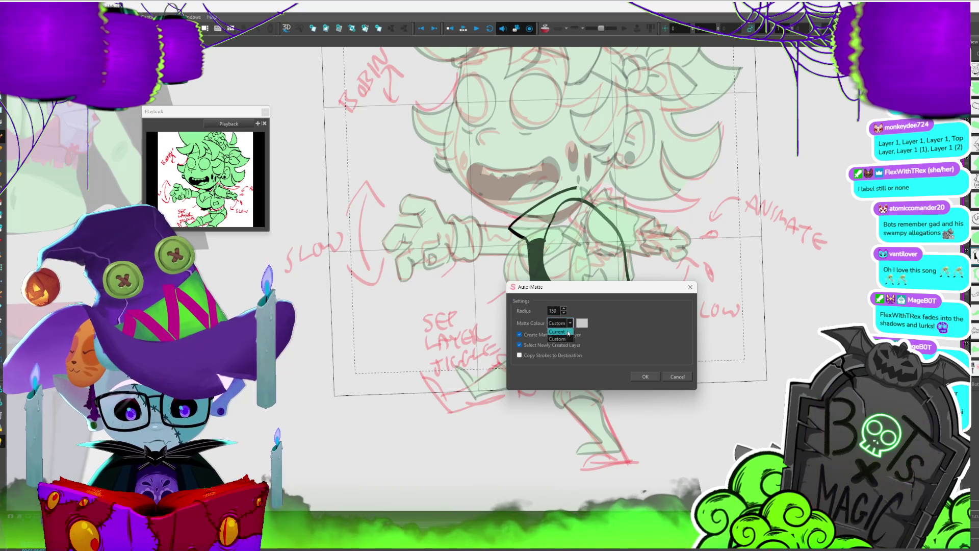
{"action": "left_click", "coordinate": [645, 377]}
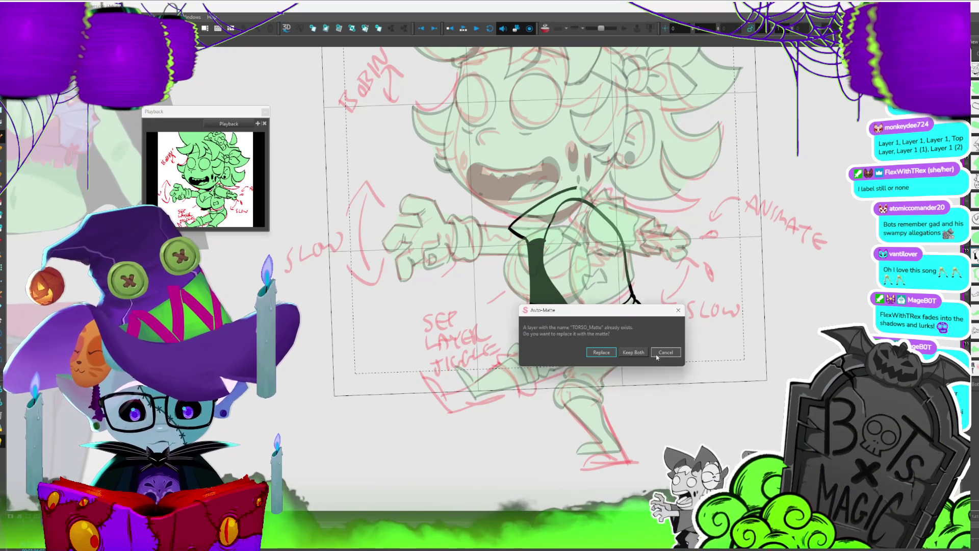
{"action": "left_click", "coordinate": [664, 352]}
{"action": "left_click", "coordinate": [640, 315]}
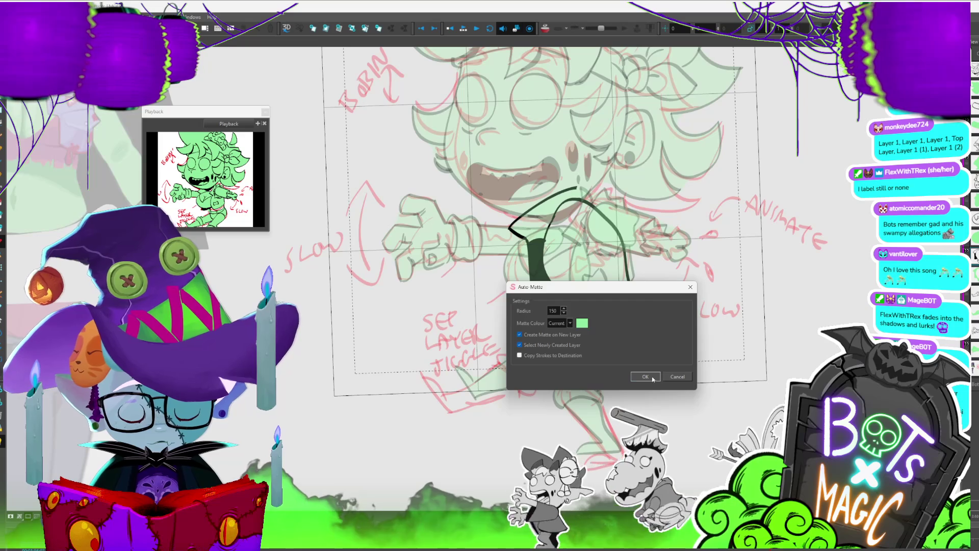
{"action": "left_click", "coordinate": [646, 377]}
{"action": "left_click", "coordinate": [609, 353]}
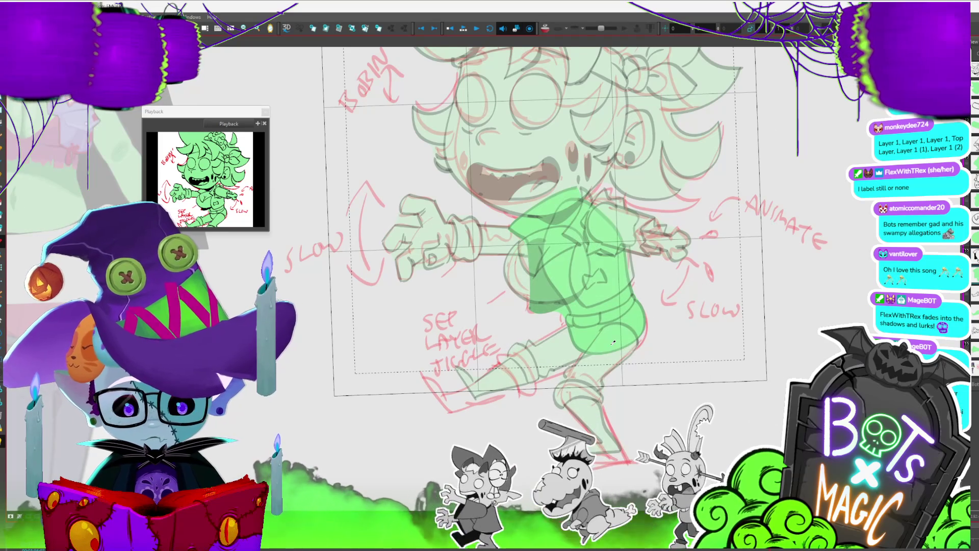
{"action": "scroll", "coordinate": [613, 343], "scroll_direction": "left", "scroll_amount": 2}
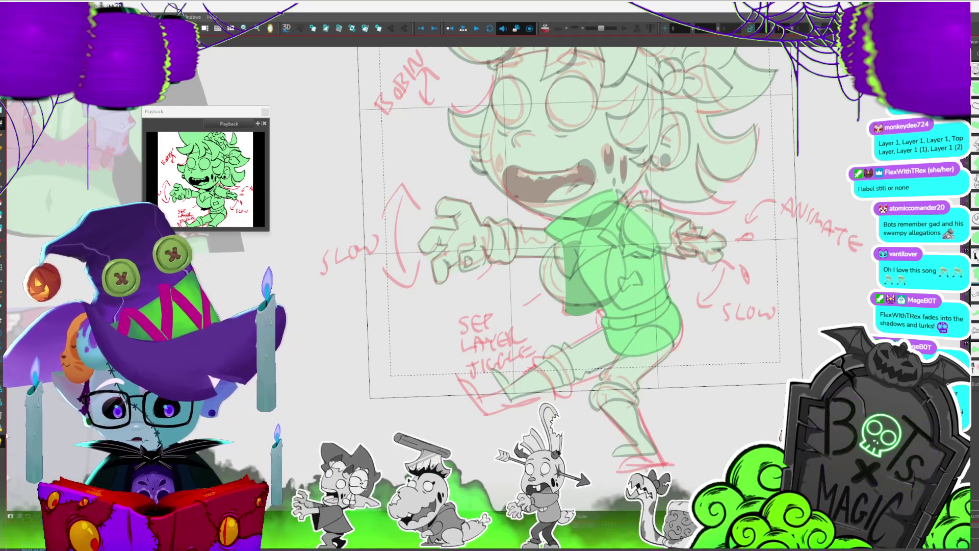
Hide the red animation notes layer and fit the whole character in view.
{"action": "key", "text": "2"}
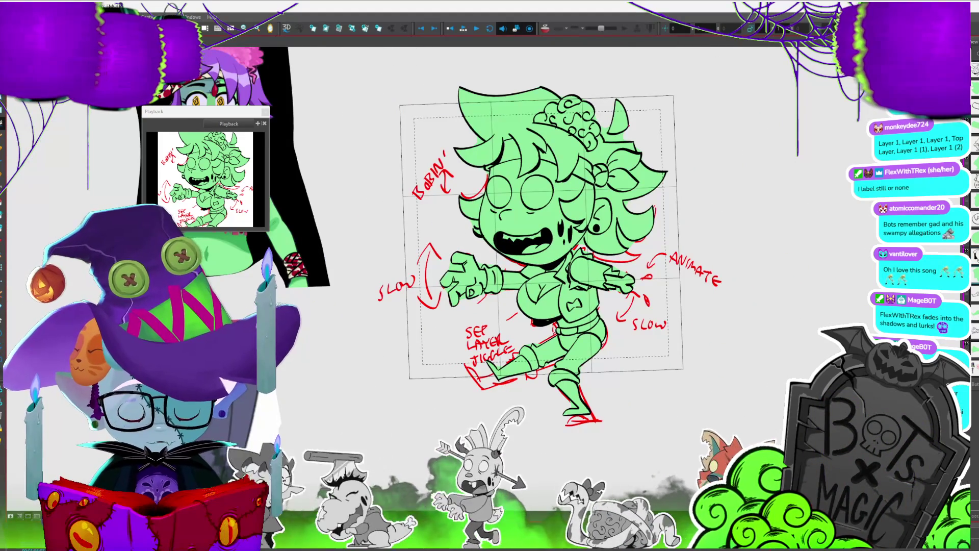
{"action": "key", "text": "1"}
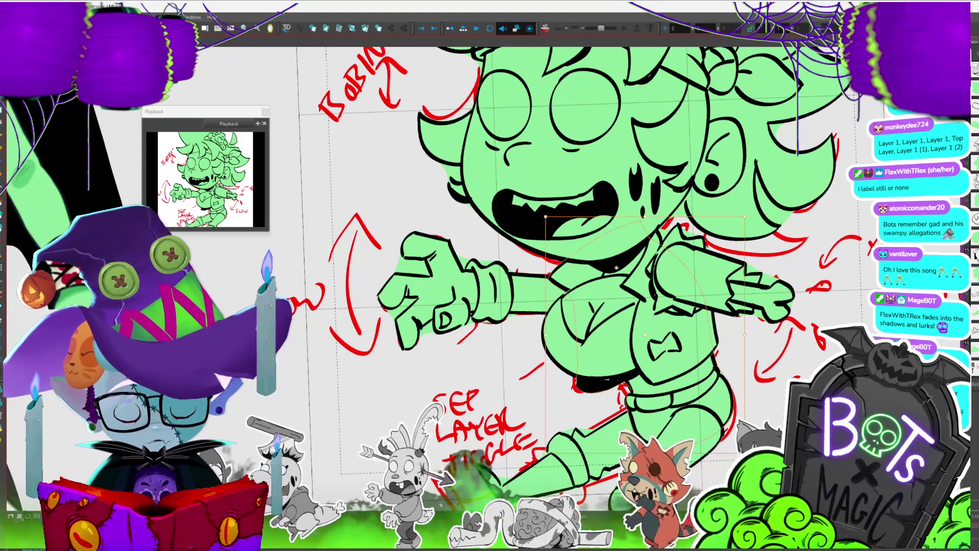
{"action": "key", "text": "2"}
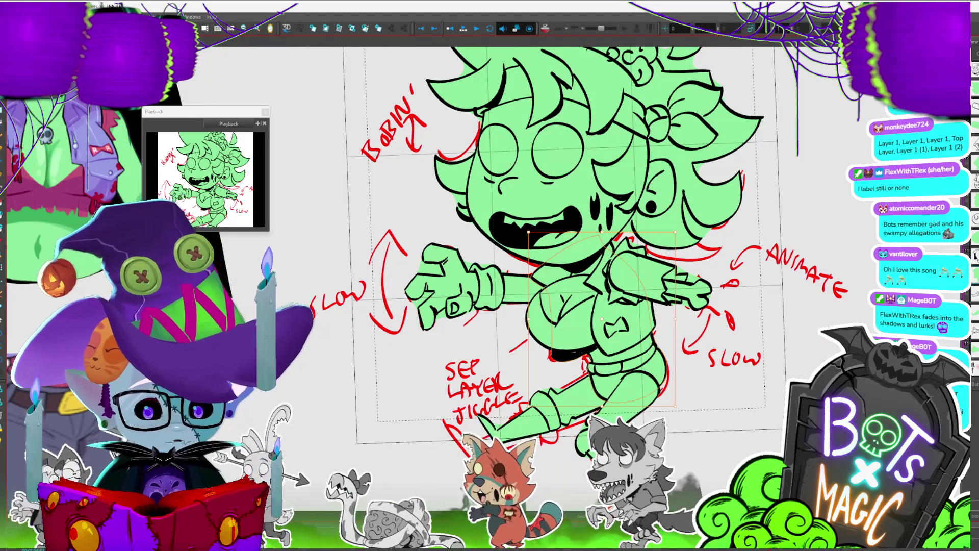
{"action": "key", "text": "period"}
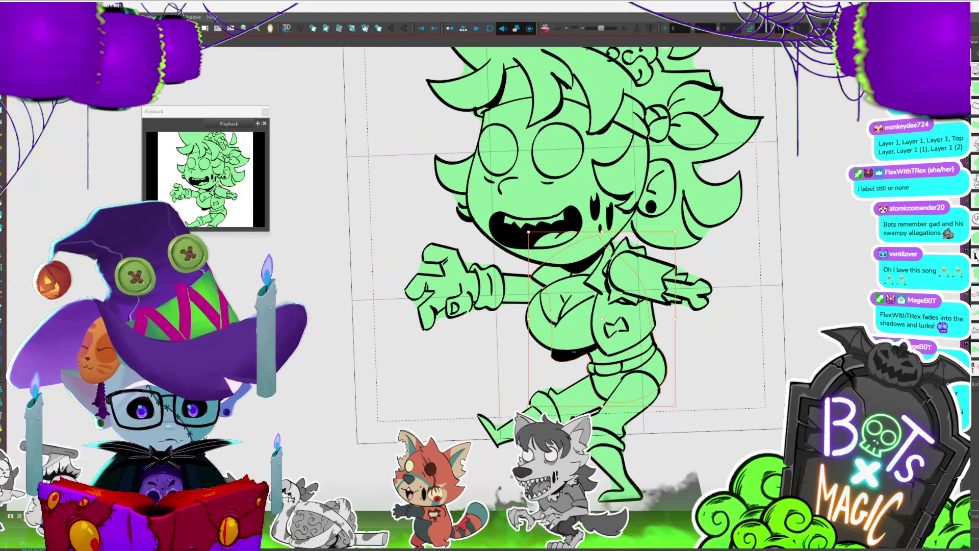
{"action": "key", "text": "2"}
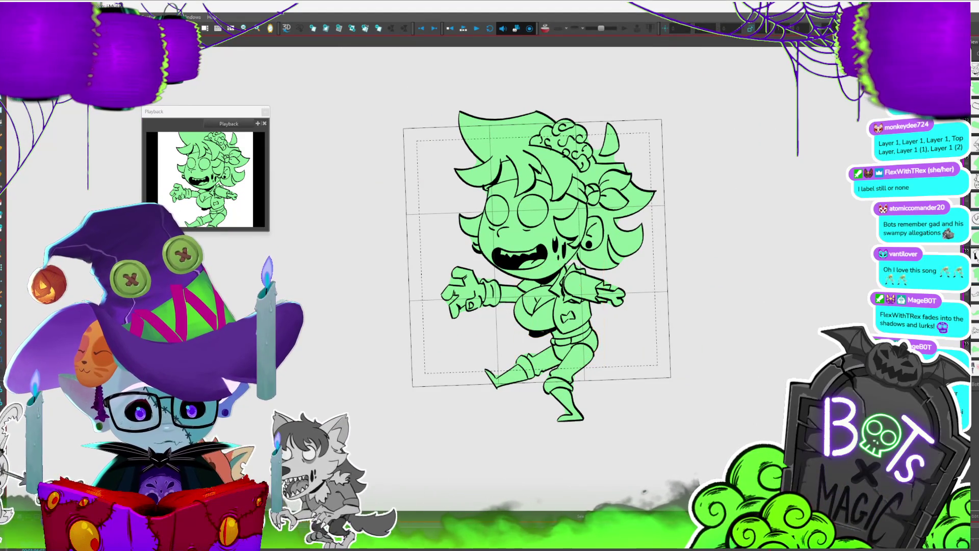
Rotate and shift the zombie's outstretched arm slightly with the Transform tool.
{"action": "left_click", "coordinate": [538, 306]}
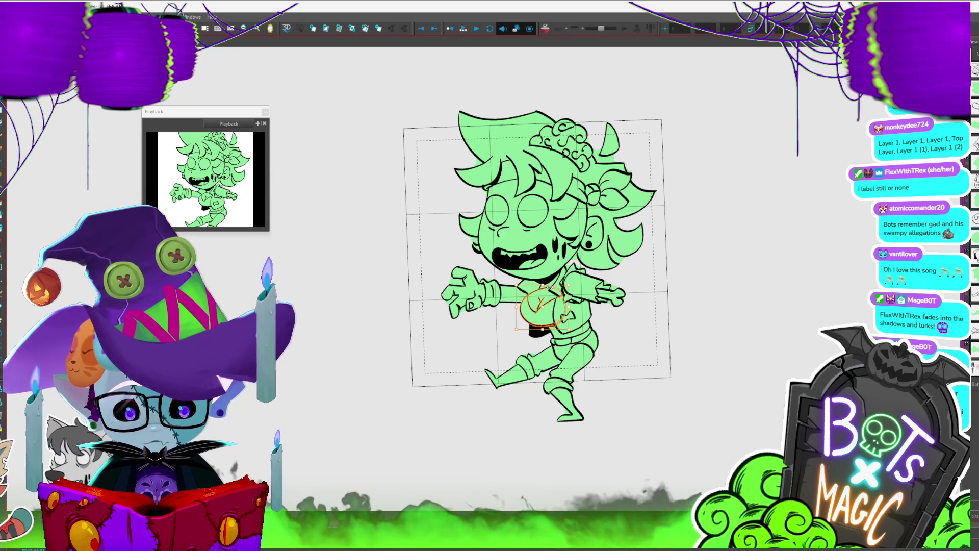
{"action": "key", "text": "Escape"}
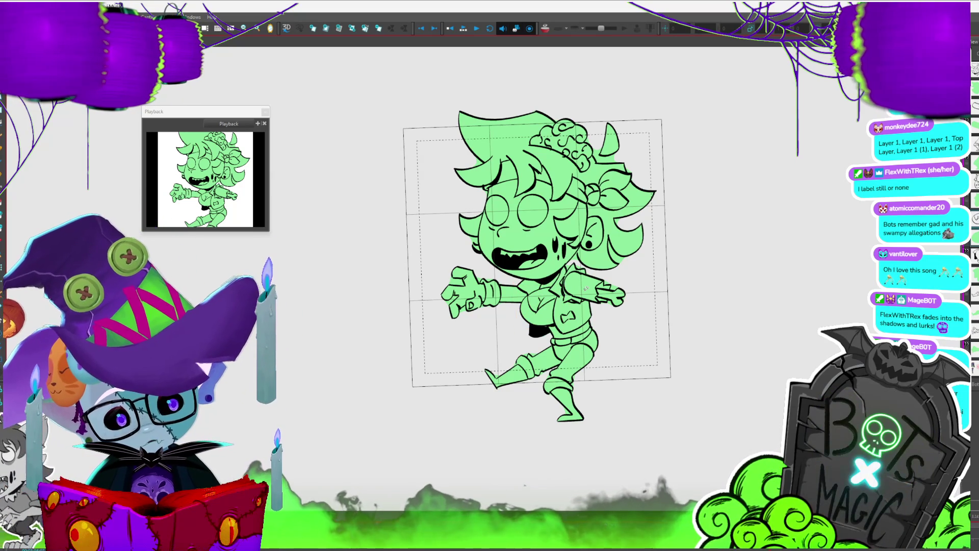
{"action": "key", "text": "2"}
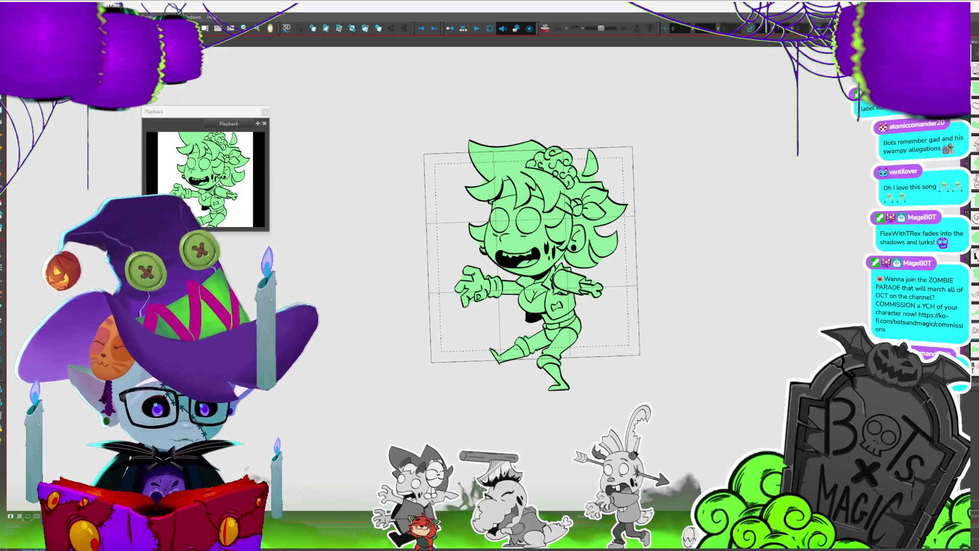
{"action": "left_click", "coordinate": [453, 310]}
{"action": "left_click_drag", "start_coordinate": [453, 310], "coordinate": [456, 308]}
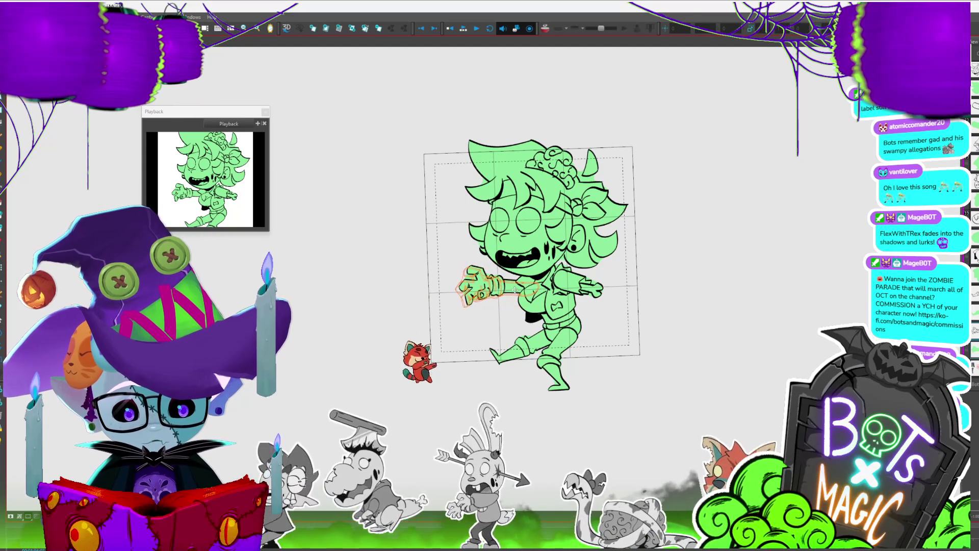
Play the animation on loop and zoom in on the zombie.
{"action": "key", "text": "Return"}
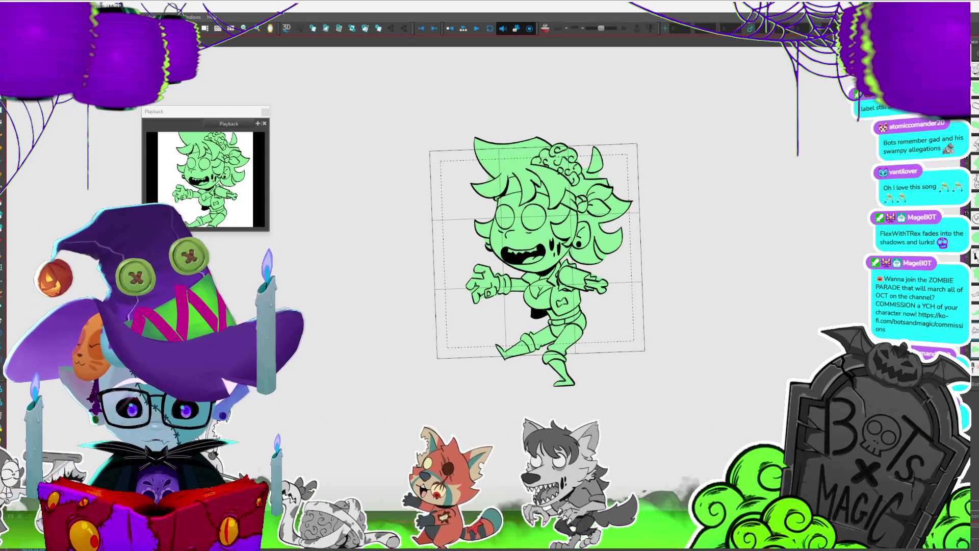
{"action": "key", "text": "2"}
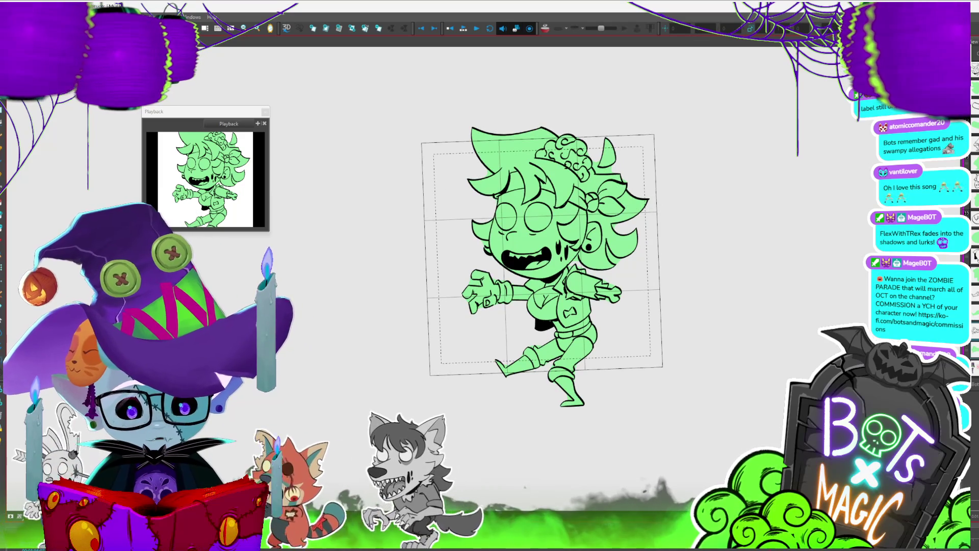
{"action": "key", "text": "2"}
{"action": "key", "text": "2"}
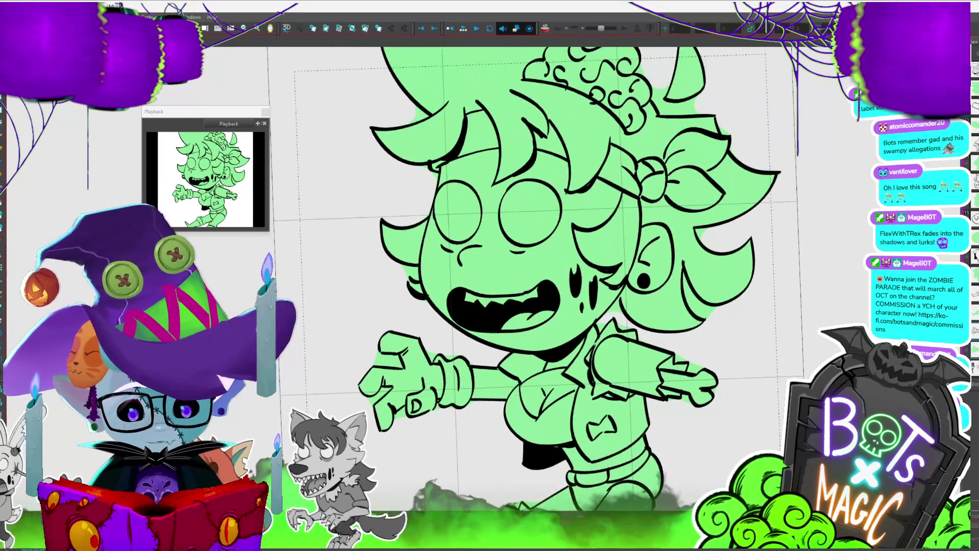
{"action": "key", "text": "2"}
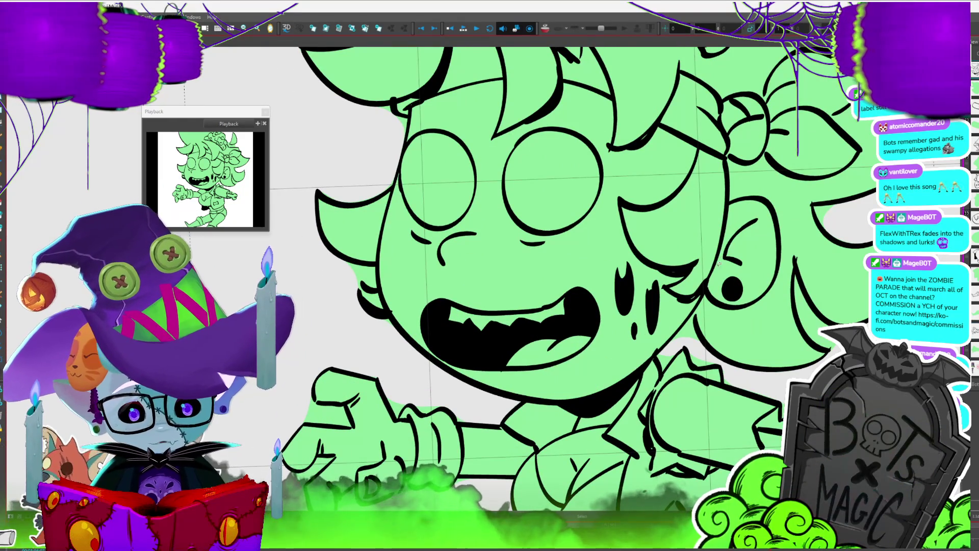
{"action": "left_click", "coordinate": [721, 257]}
{"action": "left_click_drag", "start_coordinate": [713, 301], "coordinate": [720, 300]}
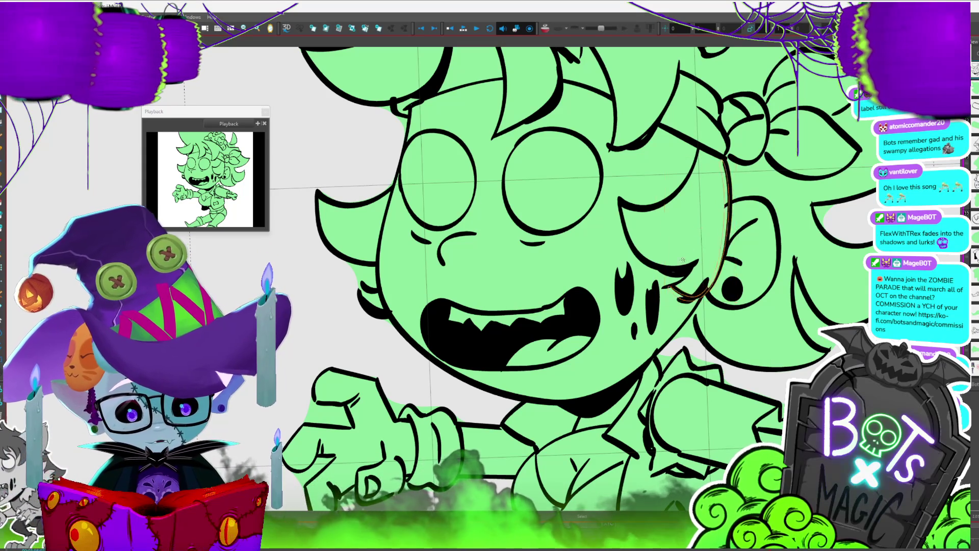
{"action": "left_click", "coordinate": [763, 243]}
{"action": "left_click", "coordinate": [708, 254]}
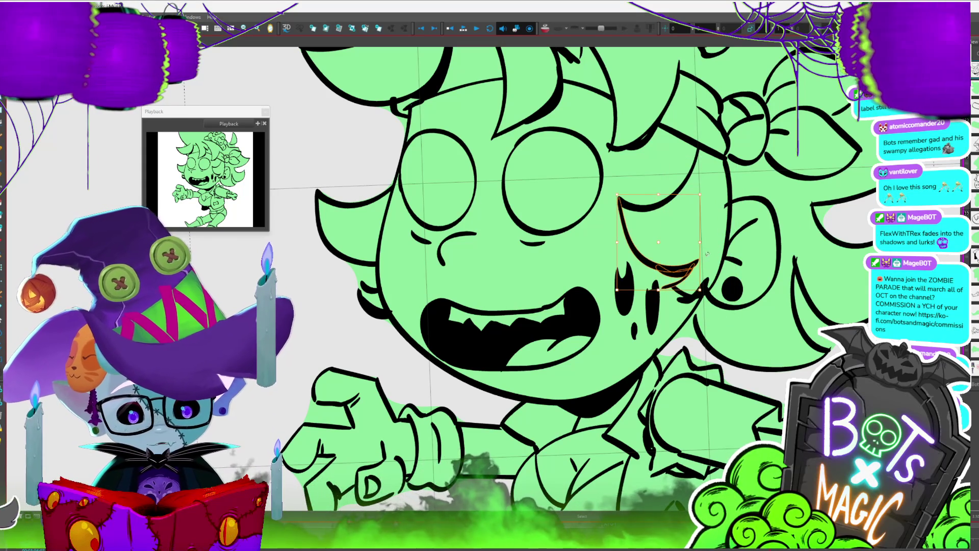
{"action": "left_click_drag", "start_coordinate": [670, 291], "coordinate": [689, 289]}
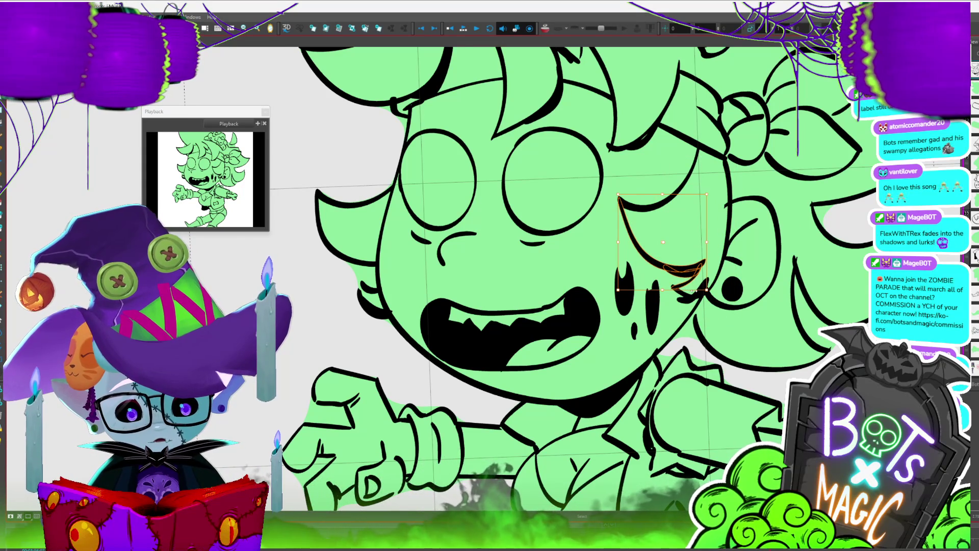
{"action": "left_click", "coordinate": [714, 280]}
{"action": "left_click", "coordinate": [689, 301]}
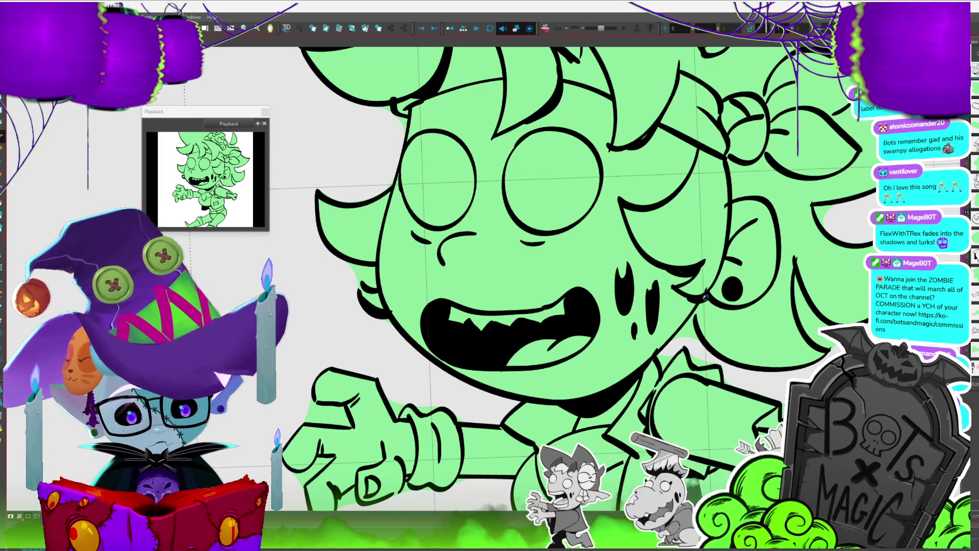
{"action": "key", "text": "shift+z"}
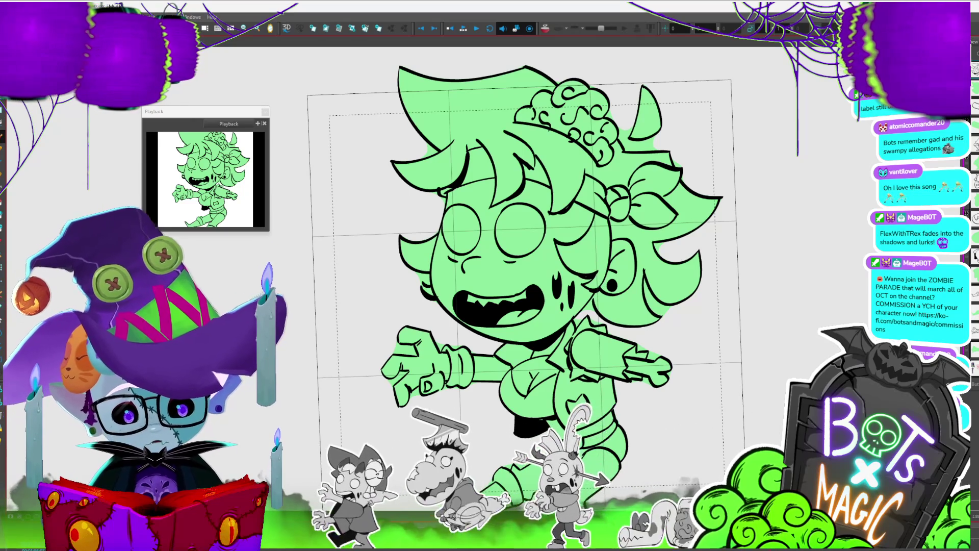
{"action": "scroll", "coordinate": [540, 245], "scroll_direction": "down", "scroll_amount": 3}
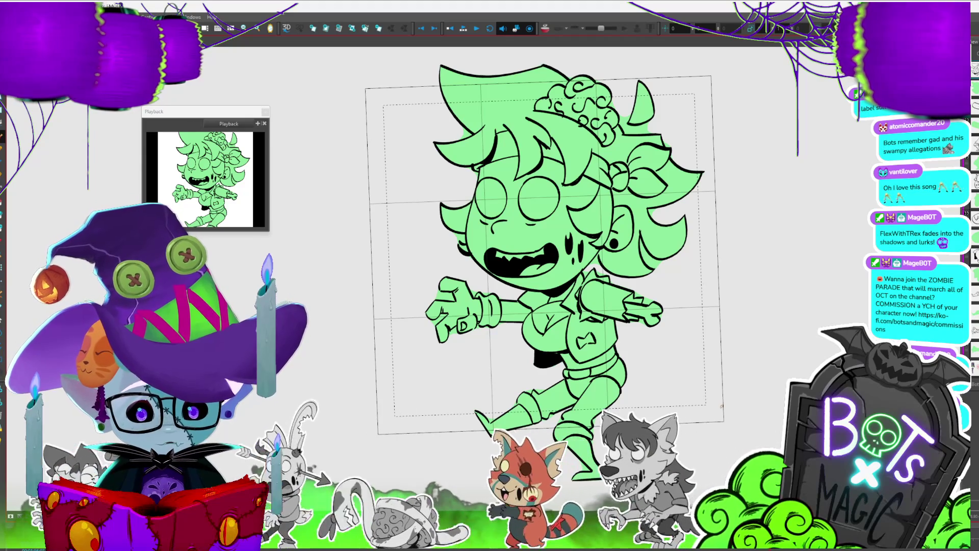
{"action": "scroll", "coordinate": [498, 358], "scroll_direction": "up", "scroll_amount": 3}
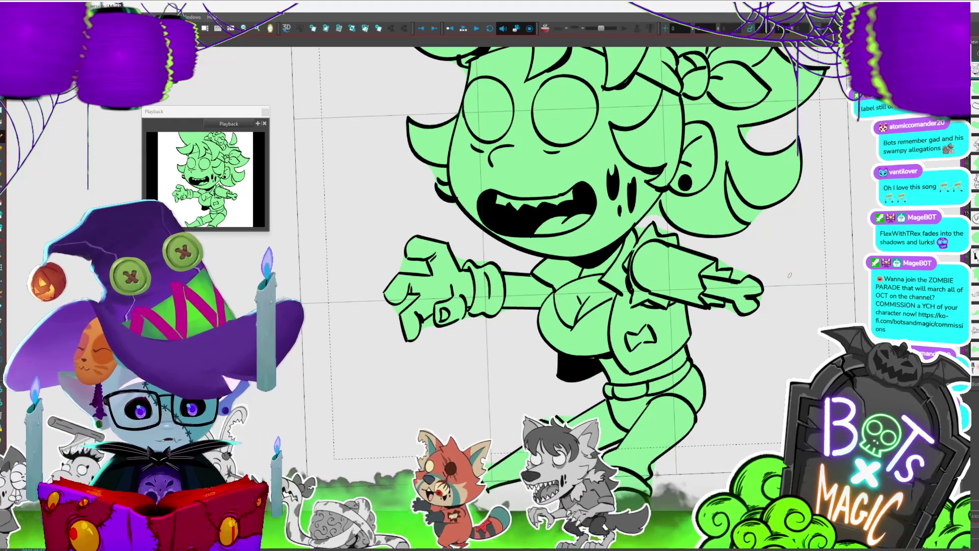
{"action": "scroll", "coordinate": [790, 275], "scroll_direction": "up", "scroll_amount": 2}
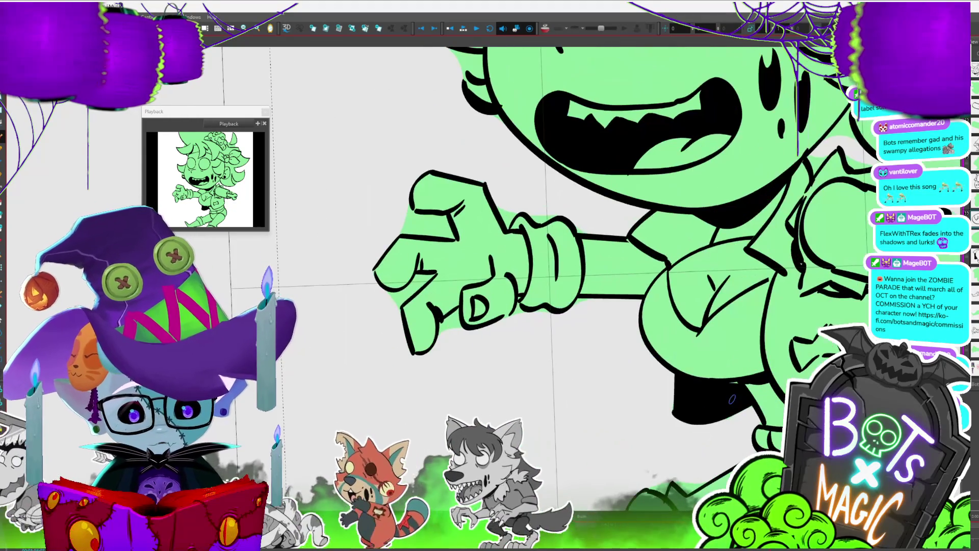
{"action": "key", "text": "Delete"}
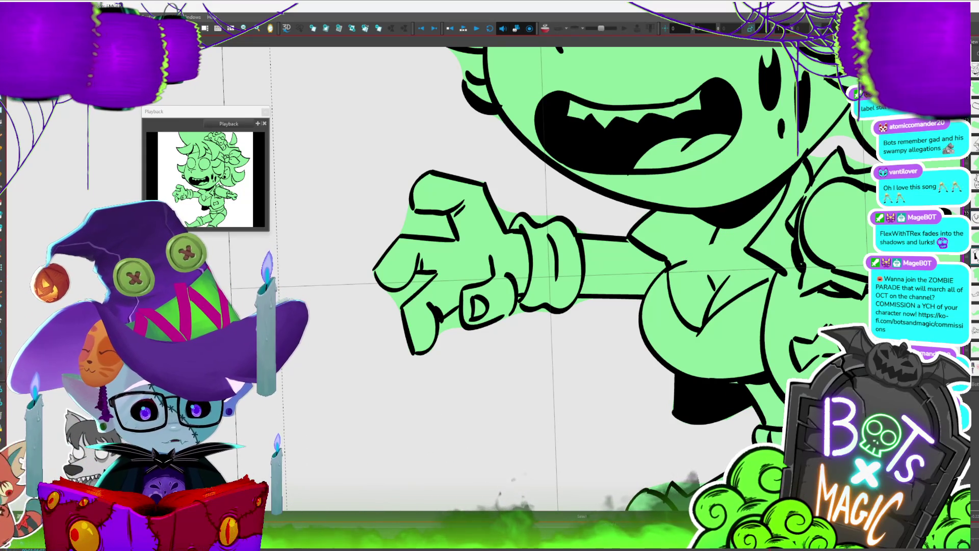
{"action": "left_click", "coordinate": [714, 210]}
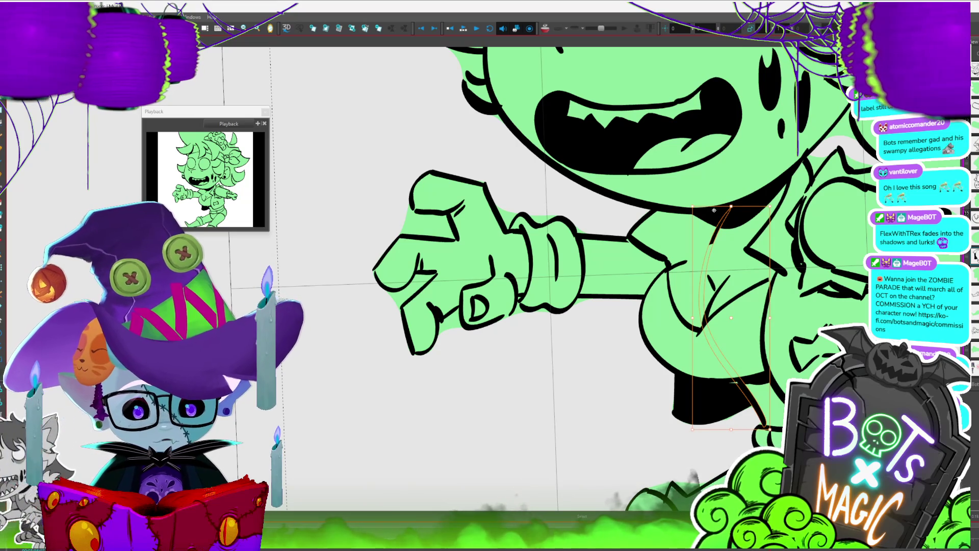
{"action": "left_click", "coordinate": [520, 382]}
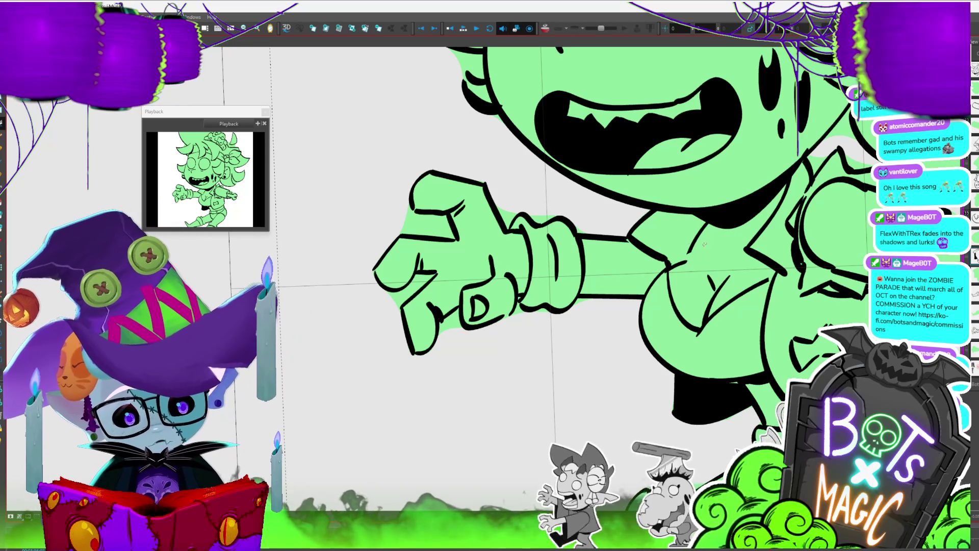
{"action": "left_click", "coordinate": [696, 256]}
{"action": "scroll", "coordinate": [695, 256], "scroll_direction": "down", "scroll_amount": 5}
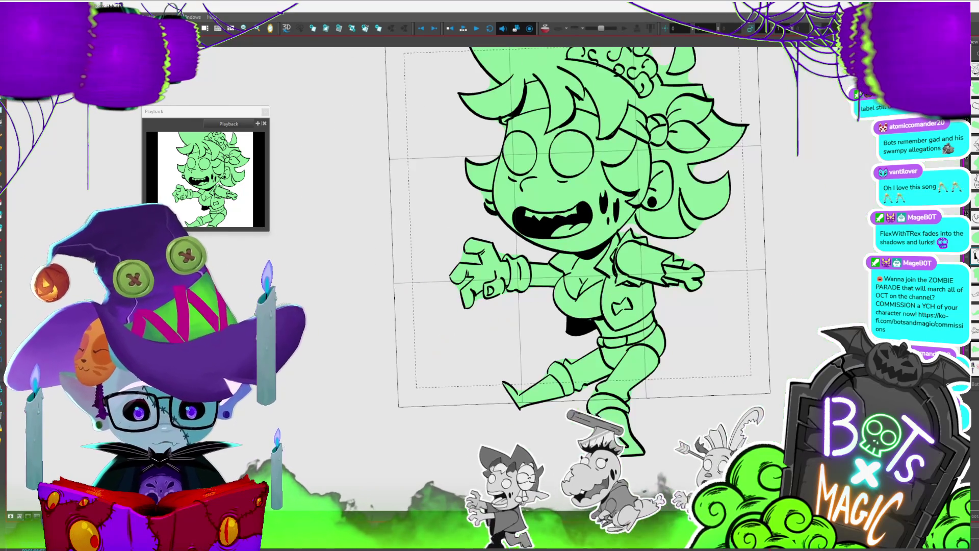
{"action": "scroll", "coordinate": [499, 282], "scroll_direction": "up", "scroll_amount": 5}
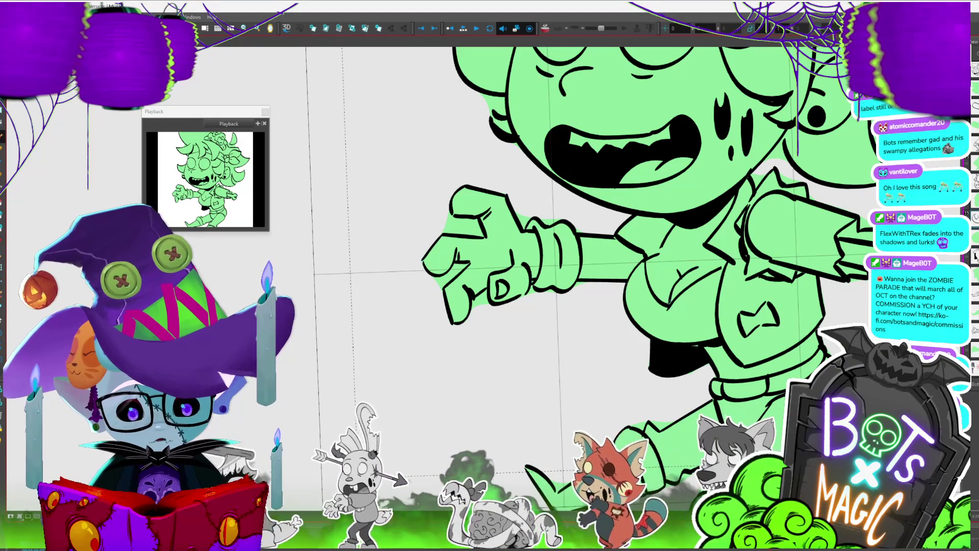
{"action": "key", "text": "1"}
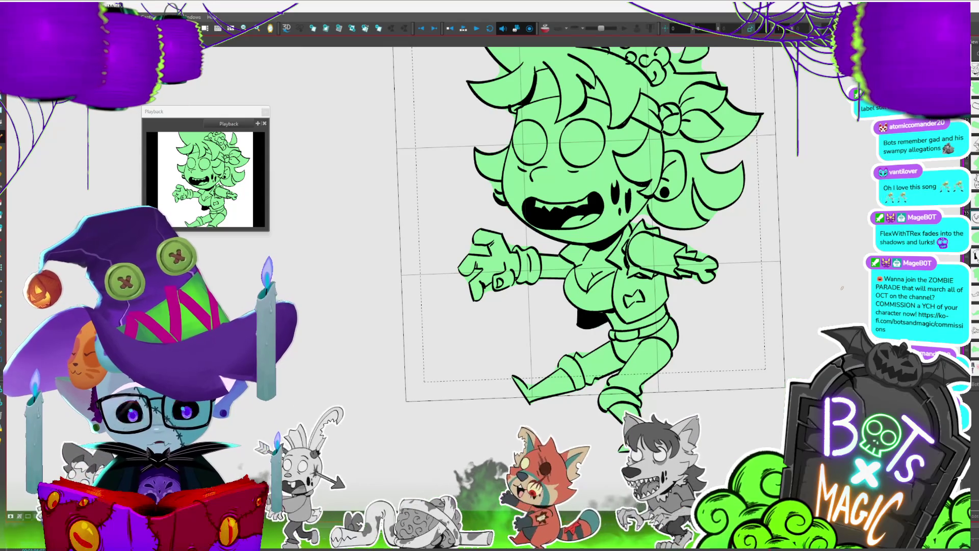
{"action": "key", "text": "1"}
{"action": "key", "text": "1"}
{"action": "left_click", "coordinate": [560, 279]}
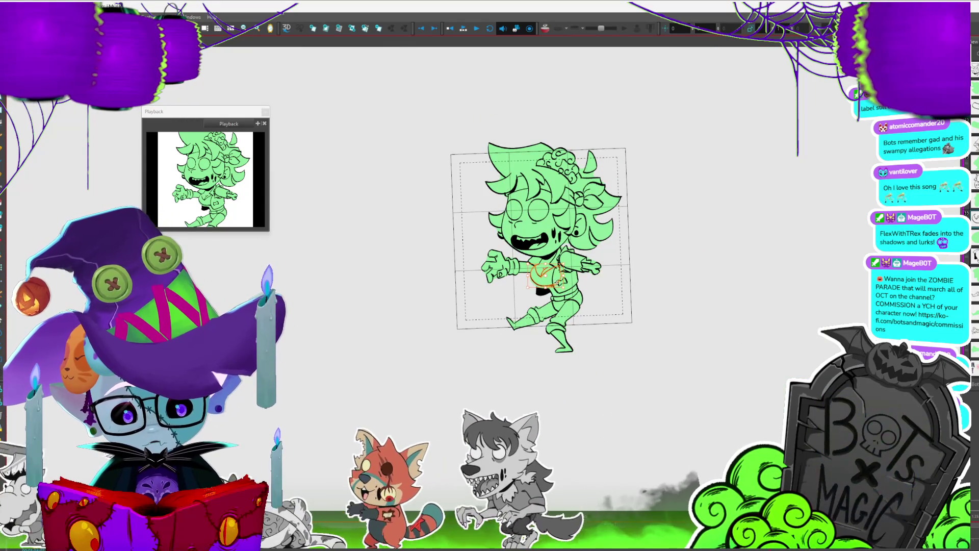
{"action": "key", "text": "Escape"}
{"action": "key", "text": "2"}
{"action": "key", "text": "2"}
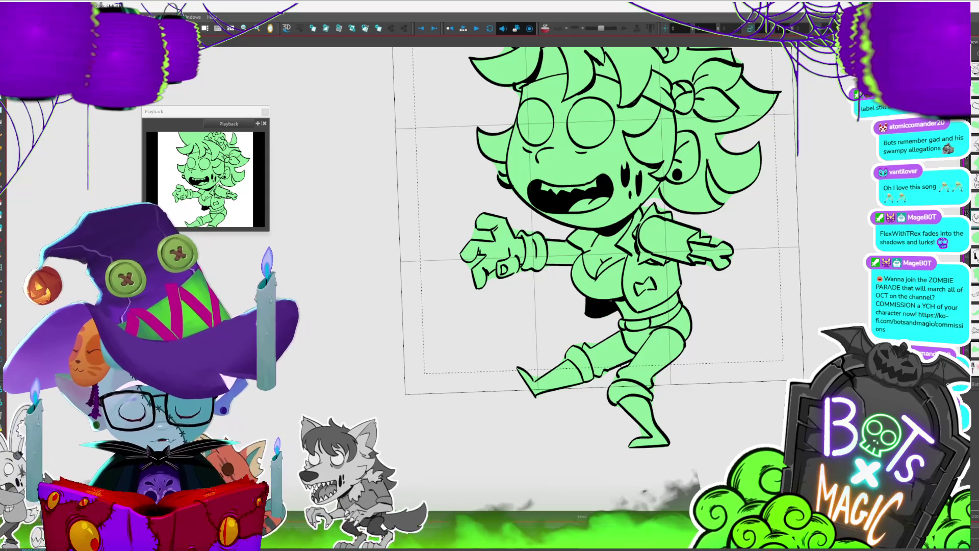
{"action": "key", "text": "1"}
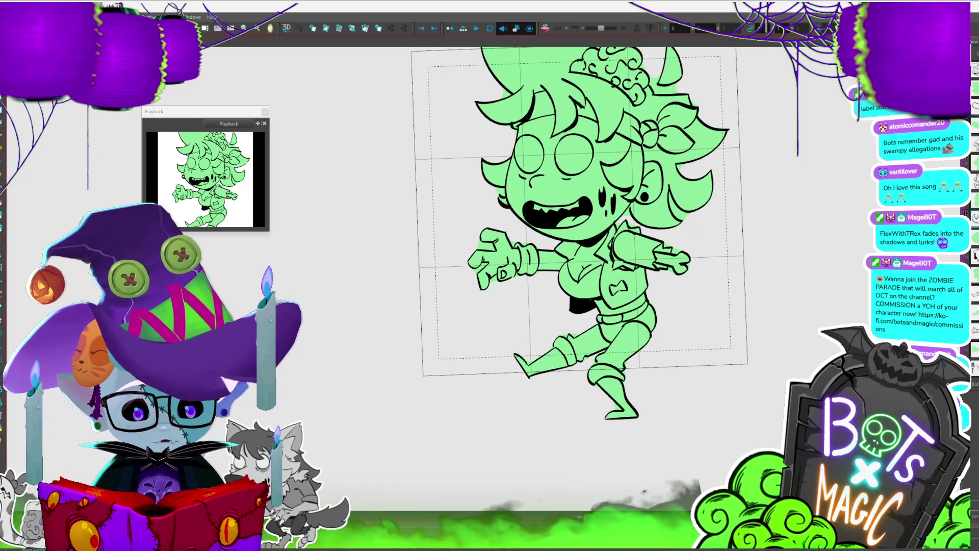
{"action": "left_click", "coordinate": [620, 367]}
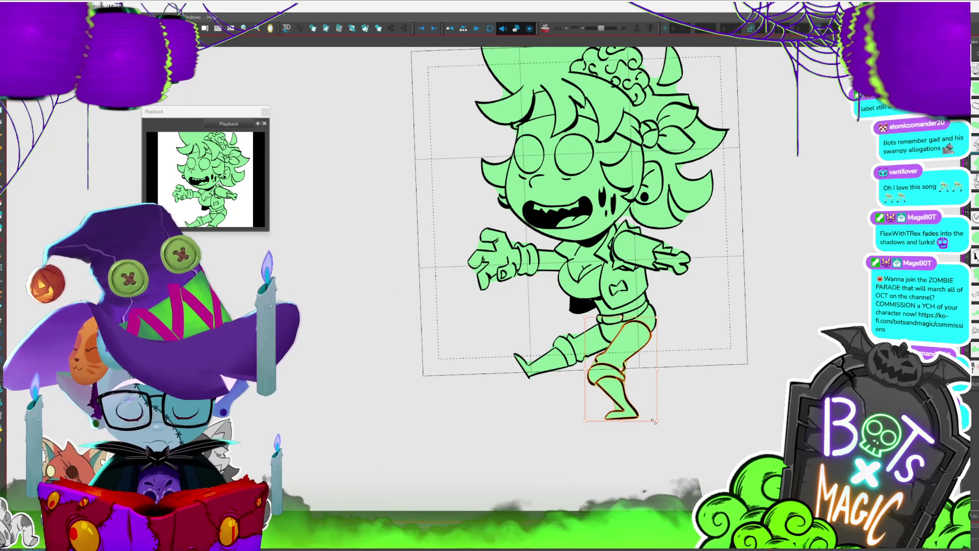
Scale the standing lower leg up slightly and nudge the extended leg down and left.
{"action": "left_click_drag", "start_coordinate": [653, 419], "coordinate": [659, 427]}
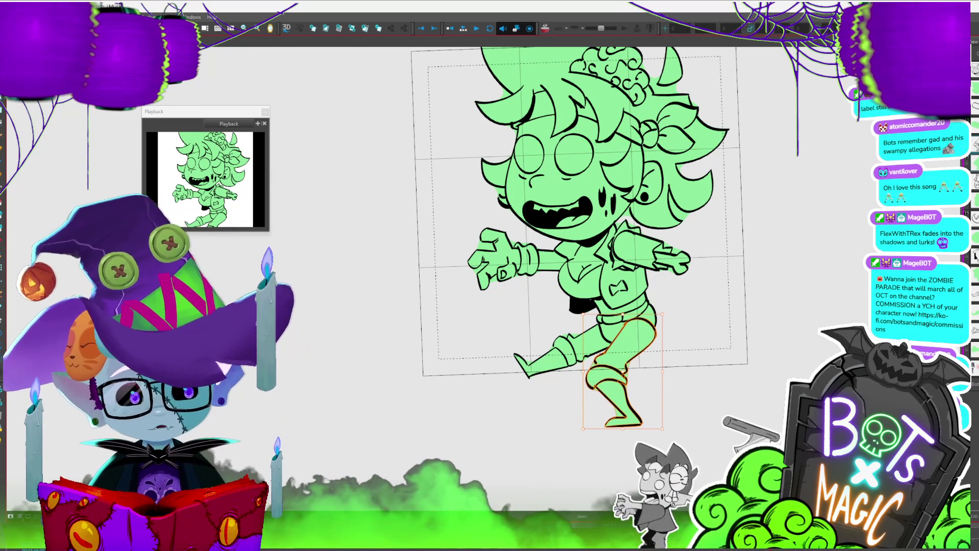
{"action": "left_click", "coordinate": [516, 380]}
{"action": "left_click_drag", "start_coordinate": [516, 380], "coordinate": [507, 383]}
{"action": "left_click", "coordinate": [776, 333]}
Zoom and pan the view to frame the whole zombie figure.
{"action": "key", "text": "2"}
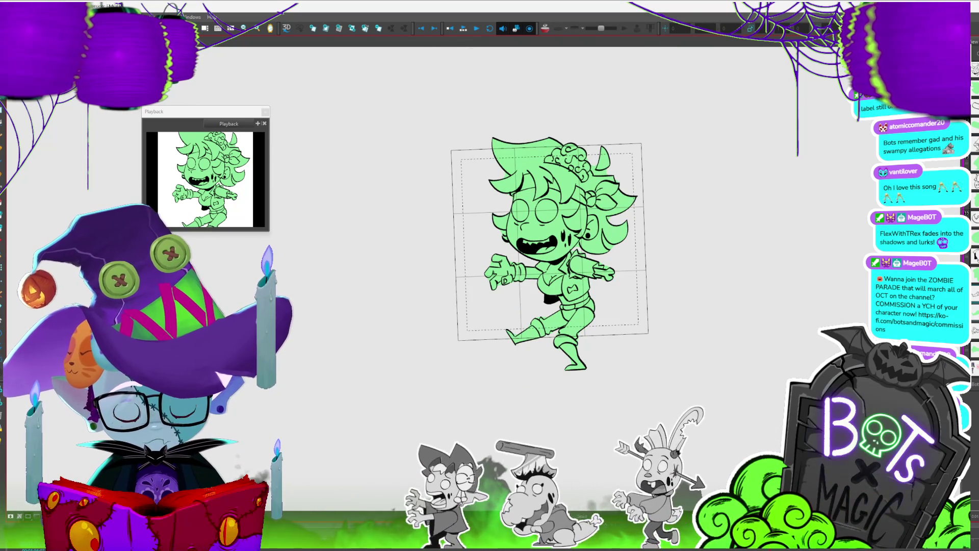
{"action": "key", "text": "2"}
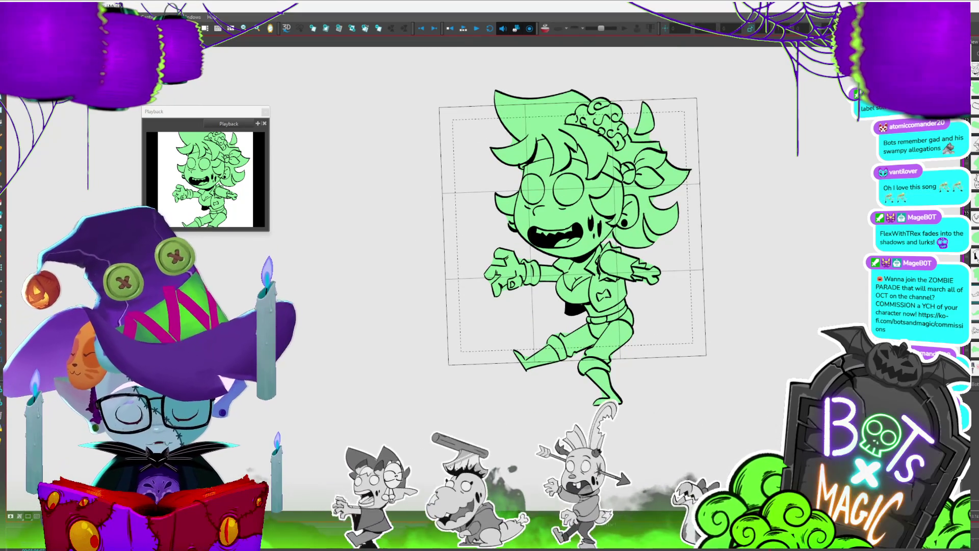
{"action": "key", "text": "2"}
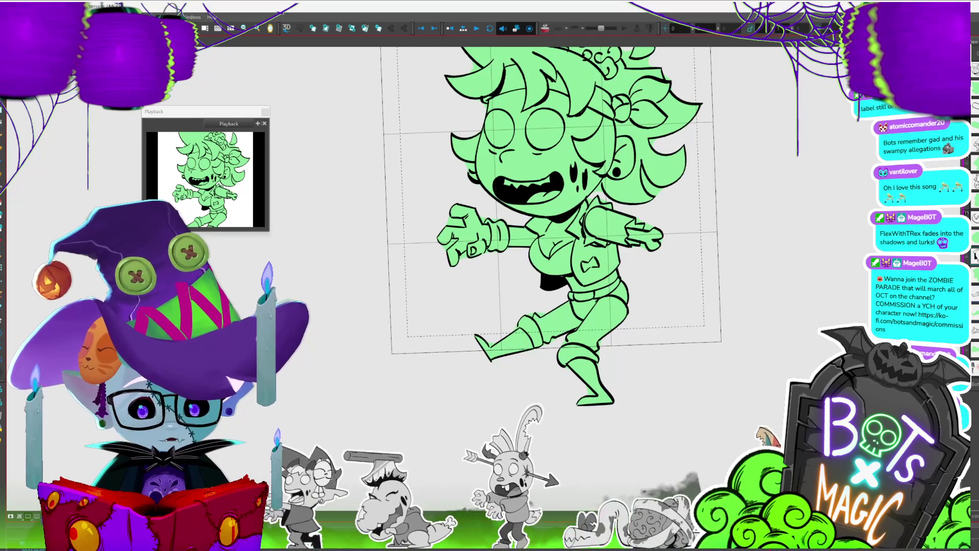
{"action": "key", "text": "2"}
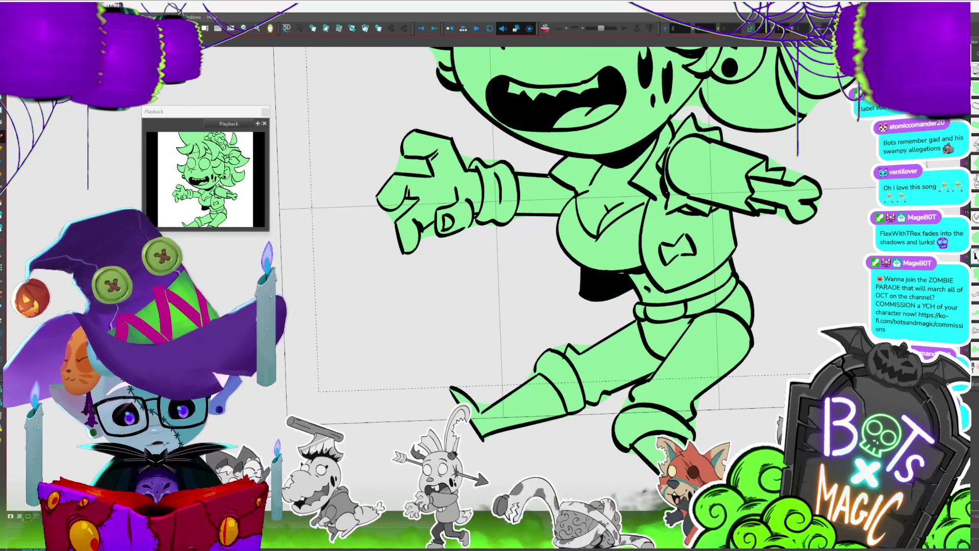
{"action": "key", "text": "1"}
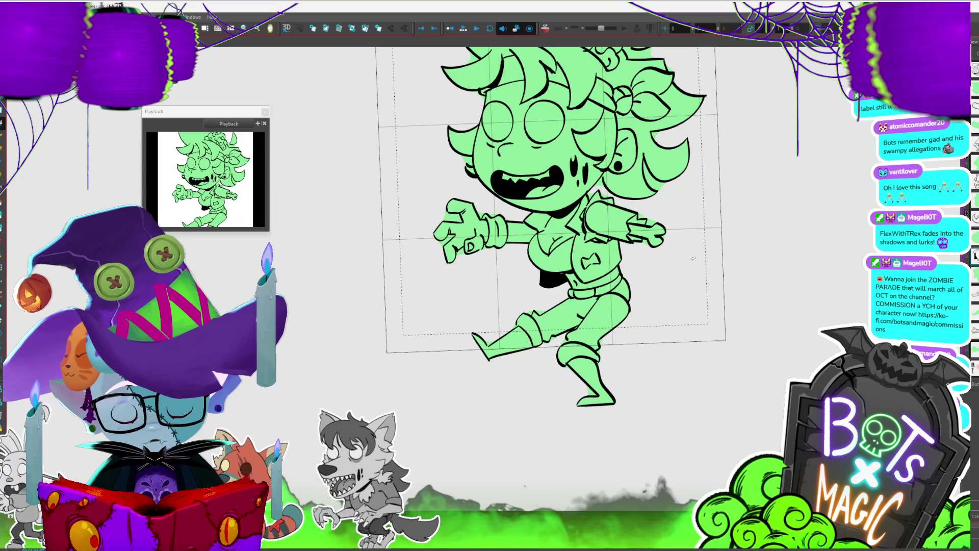
{"action": "left_click_drag", "start_coordinate": [573, 311], "coordinate": [583, 343]}
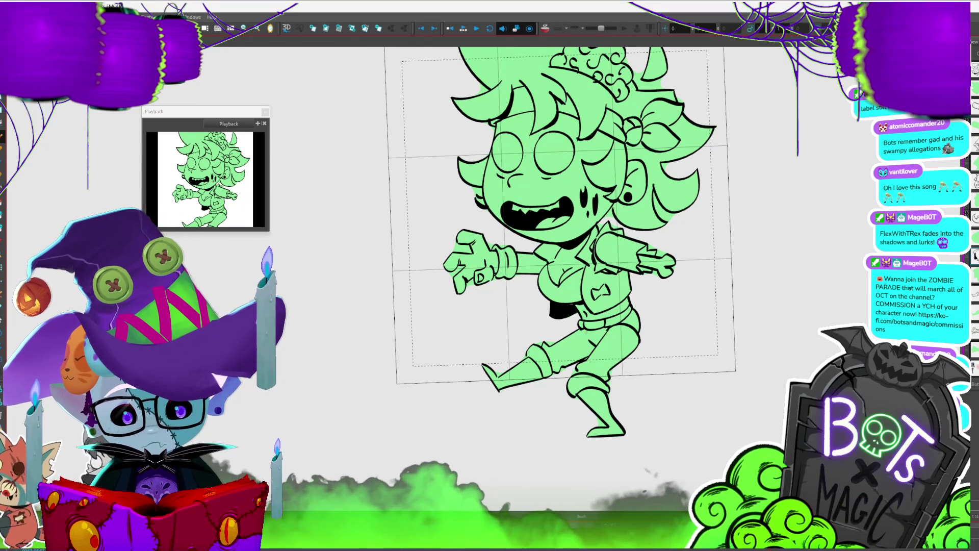
{"action": "key", "text": "2"}
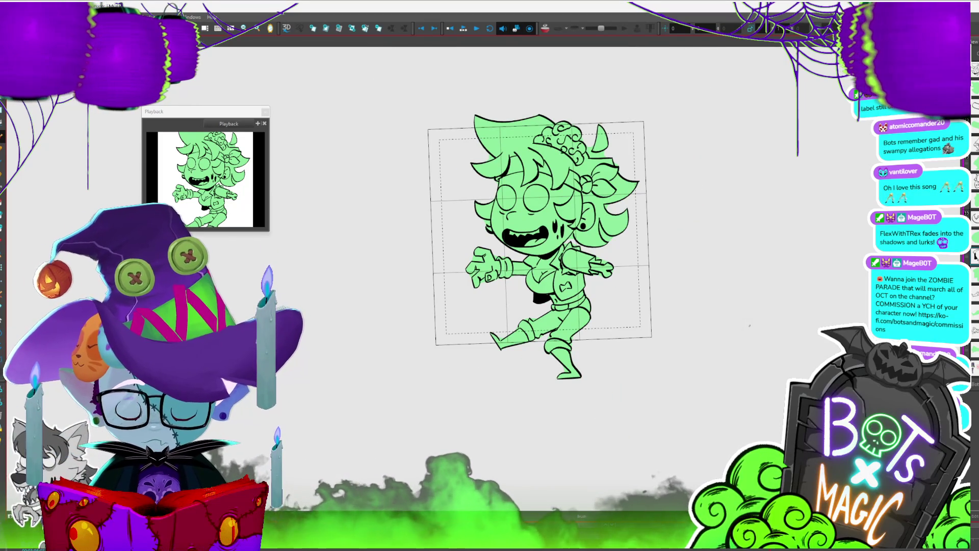
{"action": "key", "text": "1"}
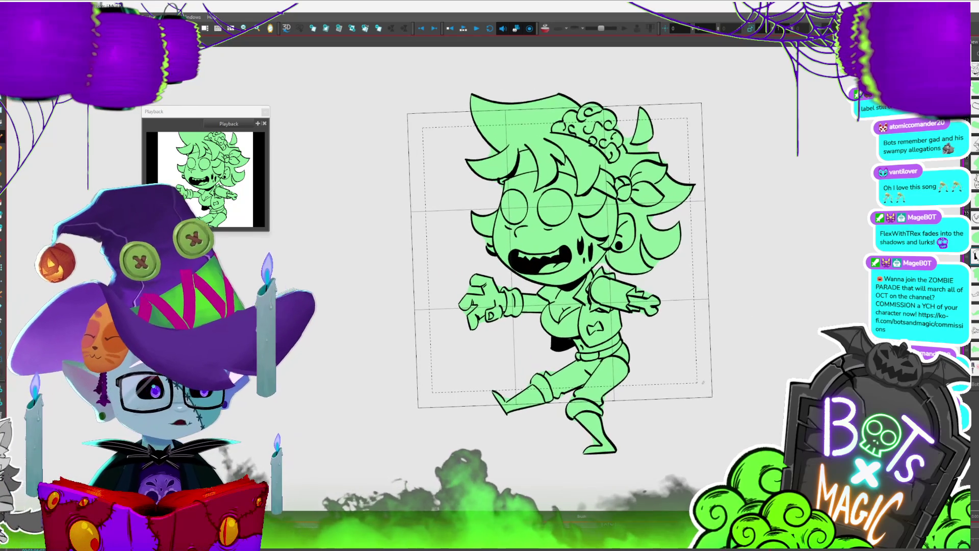
{"action": "key", "text": "2"}
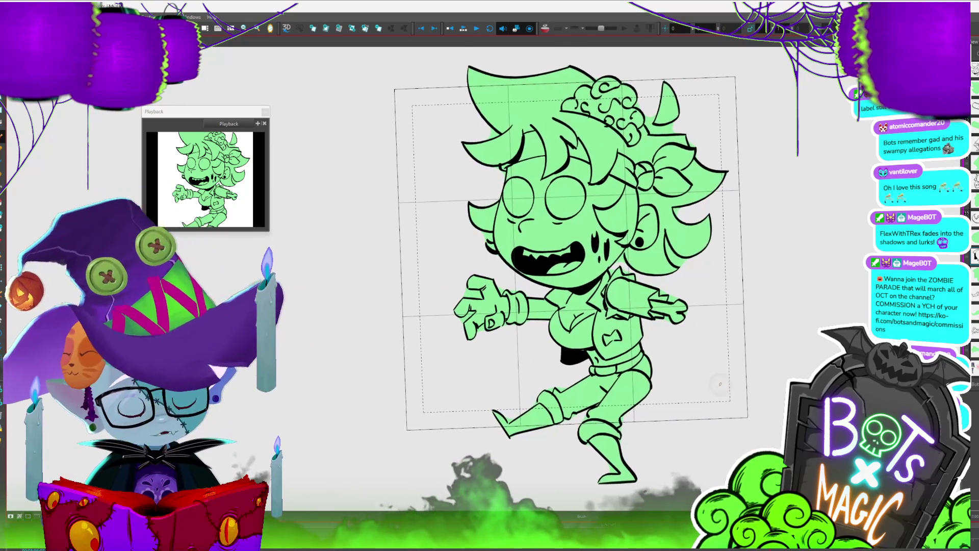
Skew the lower leg and boot slightly to the left with the Select tool.
{"action": "key", "text": "alt+s"}
{"action": "left_click", "coordinate": [637, 466]}
{"action": "left_click_drag", "start_coordinate": [632, 485], "coordinate": [625, 480]}
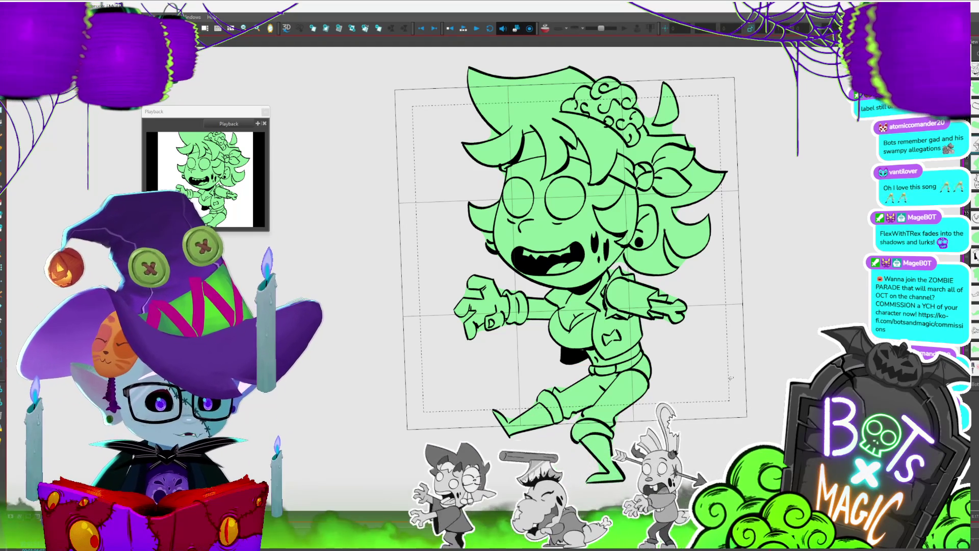
{"action": "key", "text": "2"}
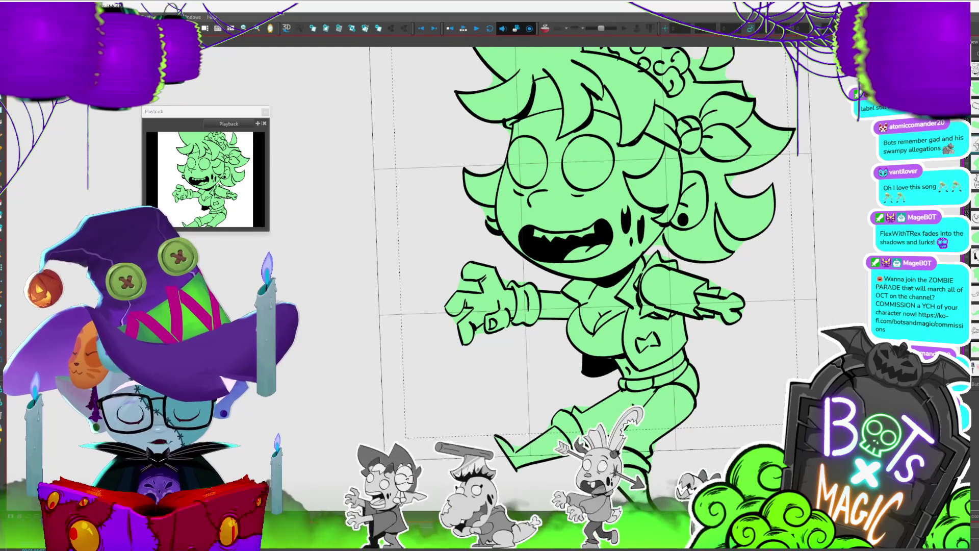
{"action": "key", "text": "1"}
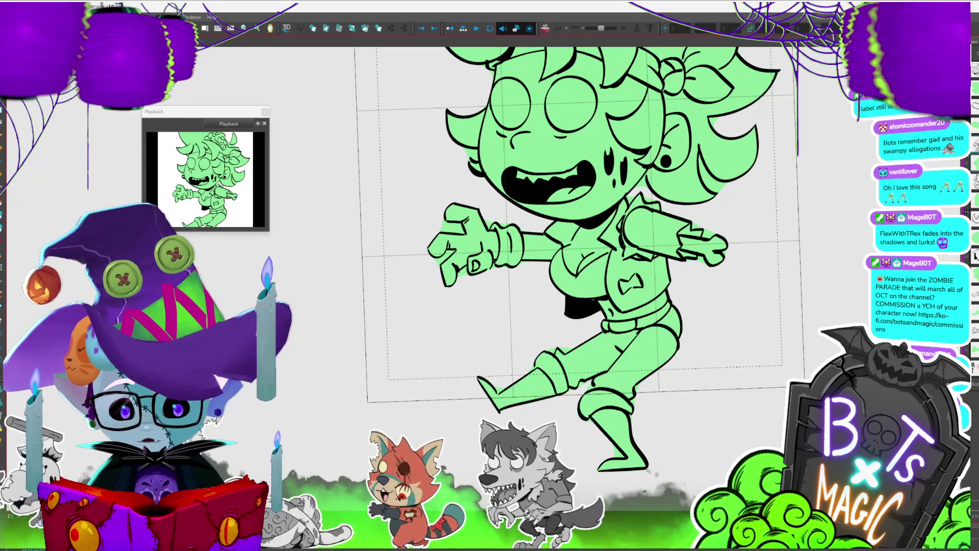
{"action": "scroll", "coordinate": [700, 384], "scroll_direction": "down", "scroll_amount": 5}
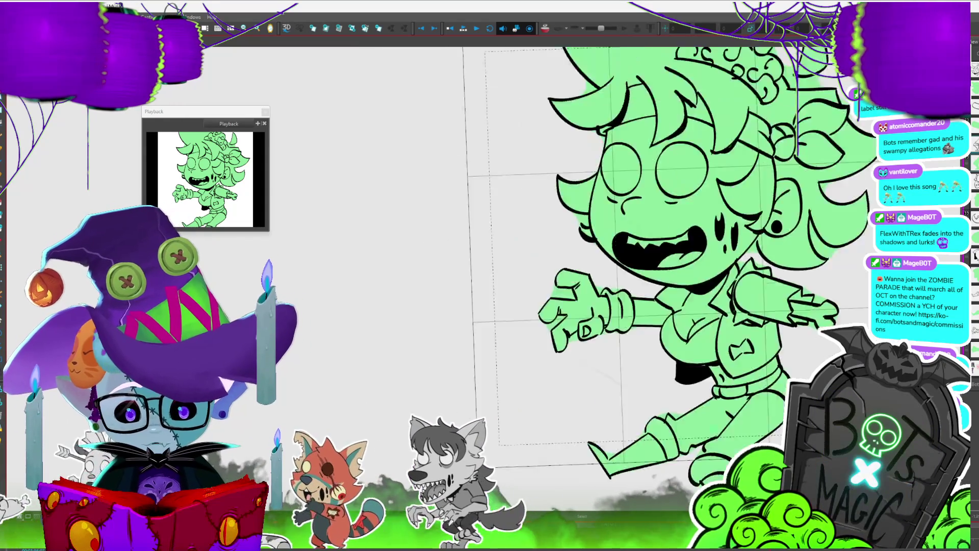
Reveal the reference image and red animation notes, then pan the annotated sketch to the centre.
{"action": "key", "text": "."}
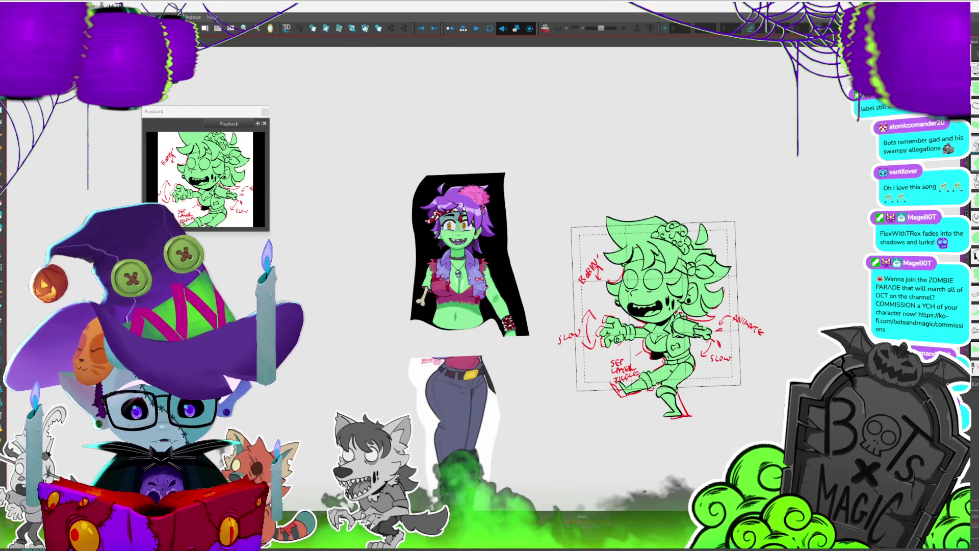
{"action": "scroll", "coordinate": [533, 255], "scroll_direction": "up", "scroll_amount": 5}
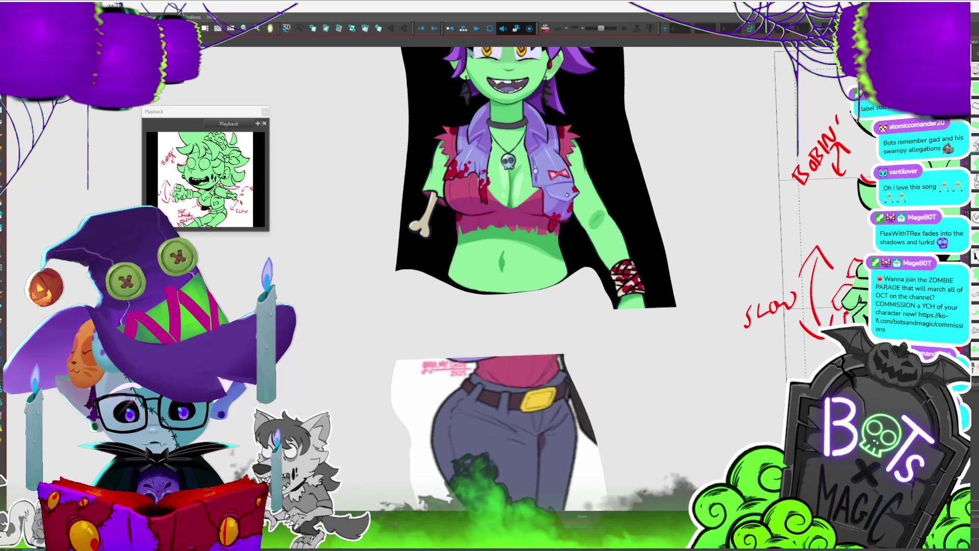
{"action": "scroll", "coordinate": [493, 285], "scroll_direction": "down", "scroll_amount": 2}
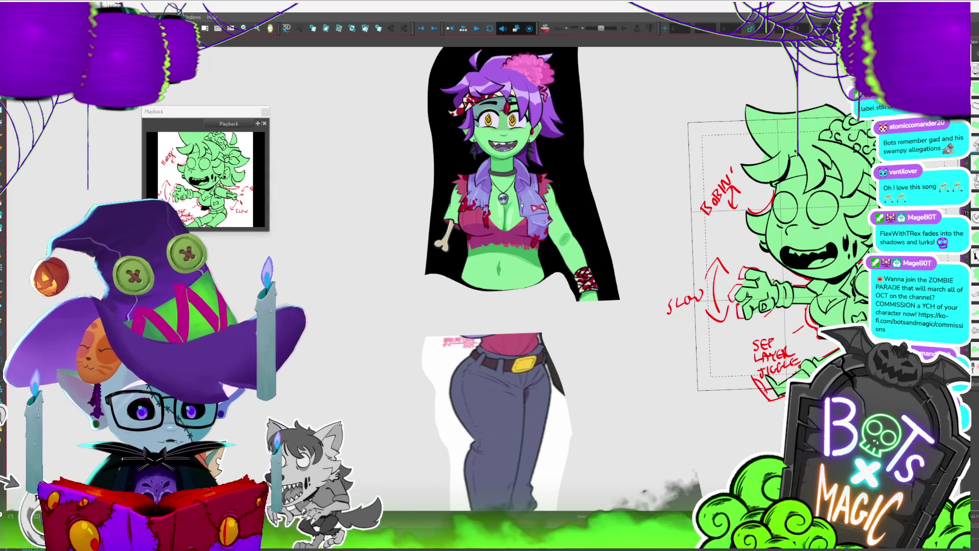
{"action": "mouse_move", "coordinate": [801, 204]}
{"action": "left_mouse_down"}
{"action": "mouse_move", "coordinate": [558, 98]}
{"action": "mouse_move", "coordinate": [558, 241]}
{"action": "mouse_move", "coordinate": [581, 225]}
{"action": "left_mouse_up"}
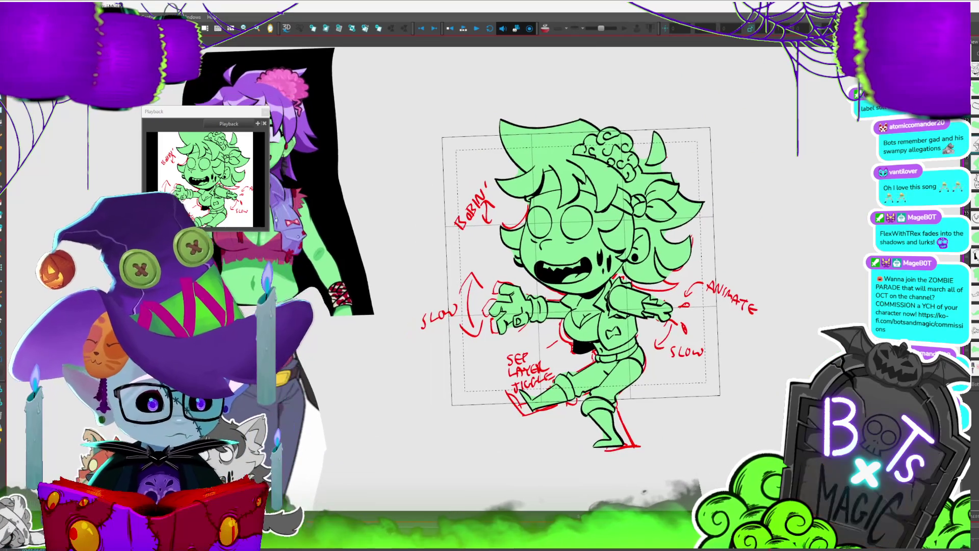
{"action": "scroll", "coordinate": [632, 346], "scroll_direction": "up", "scroll_amount": 2}
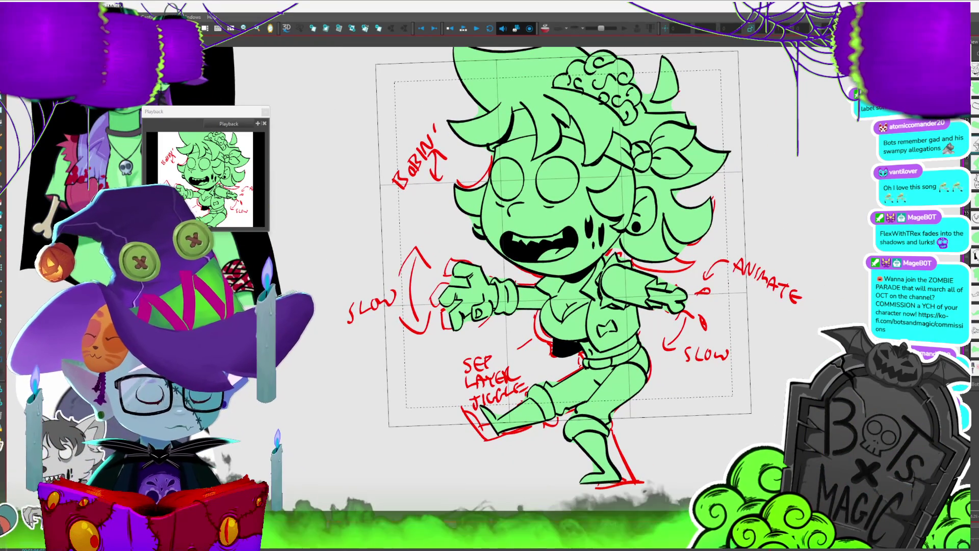
{"action": "left_click_drag", "start_coordinate": [582, 224], "coordinate": [592, 207]}
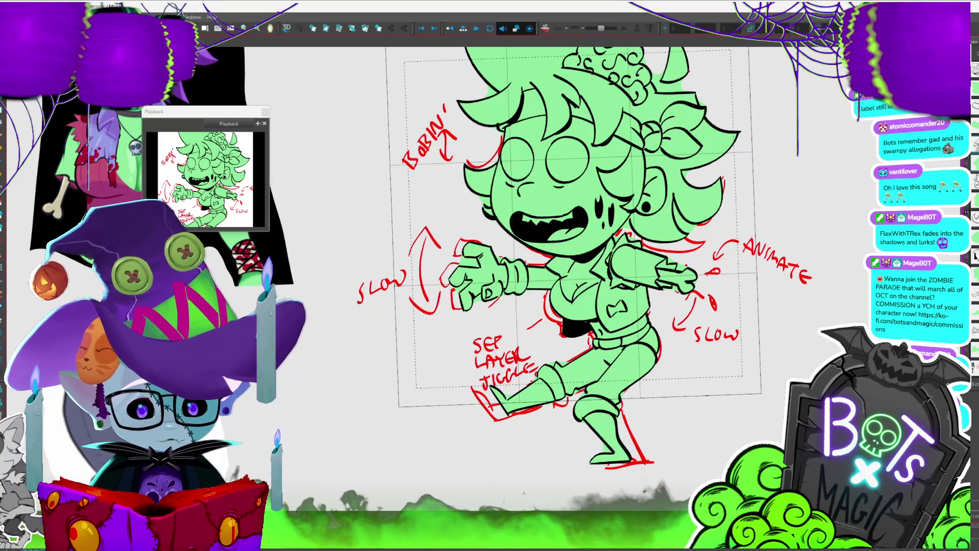
{"action": "left_click", "coordinate": [617, 387]}
{"action": "mouse_move", "coordinate": [646, 348]}
{"action": "left_mouse_down"}
{"action": "mouse_move", "coordinate": [652, 341]}
{"action": "mouse_move", "coordinate": [653, 351]}
{"action": "left_mouse_up"}
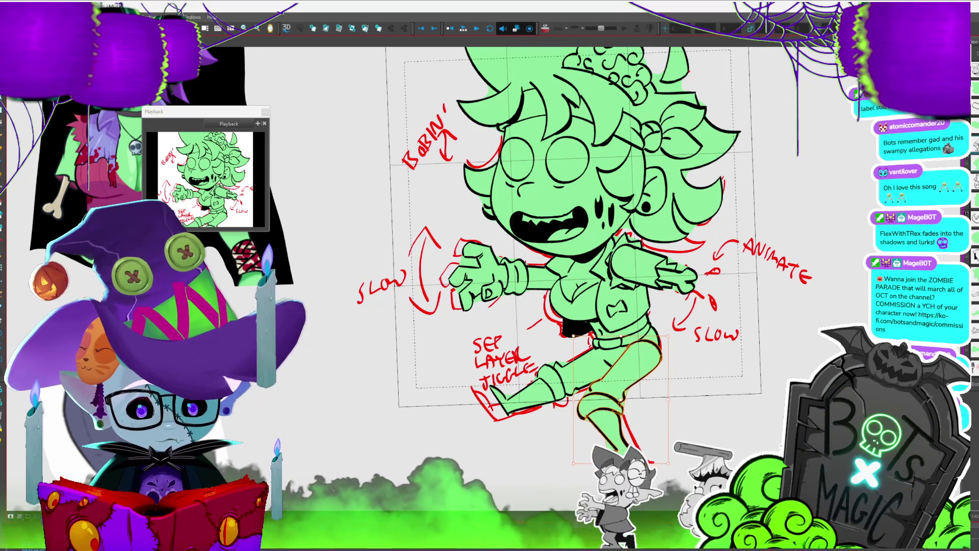
{"action": "left_click", "coordinate": [586, 379]}
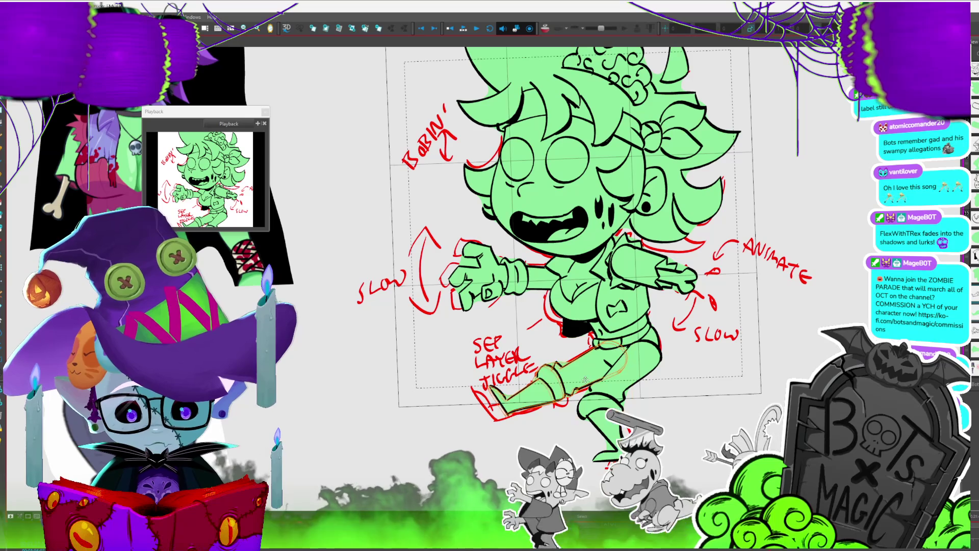
{"action": "left_click", "coordinate": [590, 366]}
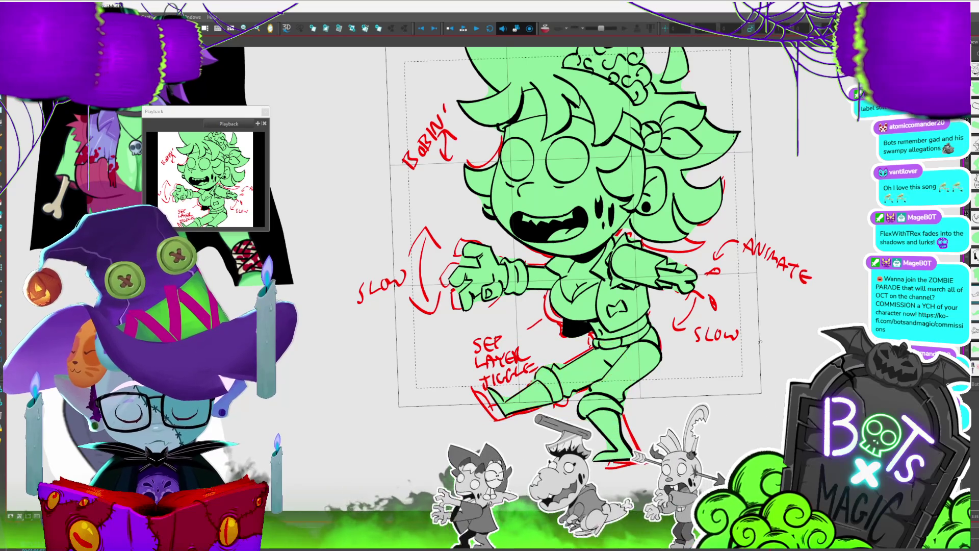
{"action": "scroll", "coordinate": [602, 239], "scroll_direction": "down", "scroll_amount": 3}
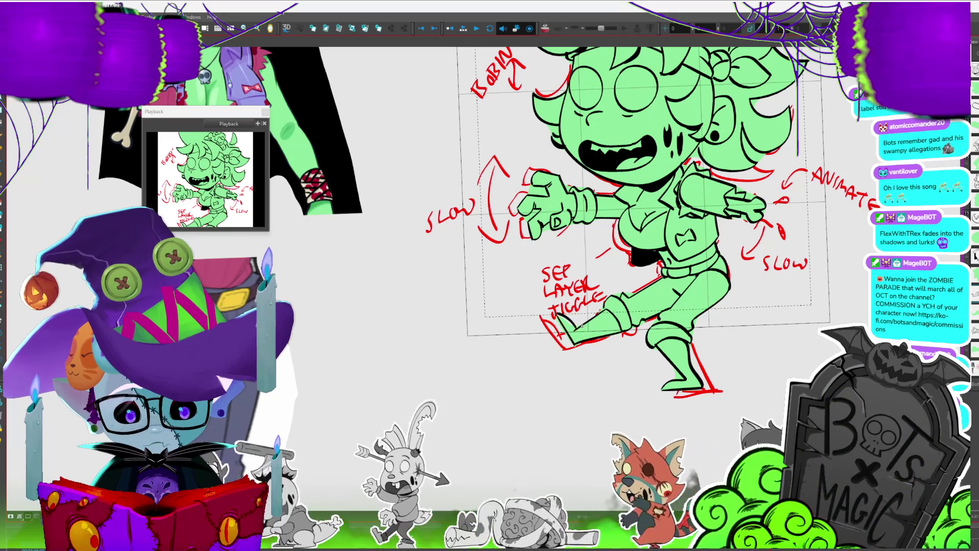
{"action": "scroll", "coordinate": [575, 358], "scroll_direction": "down", "scroll_amount": 3}
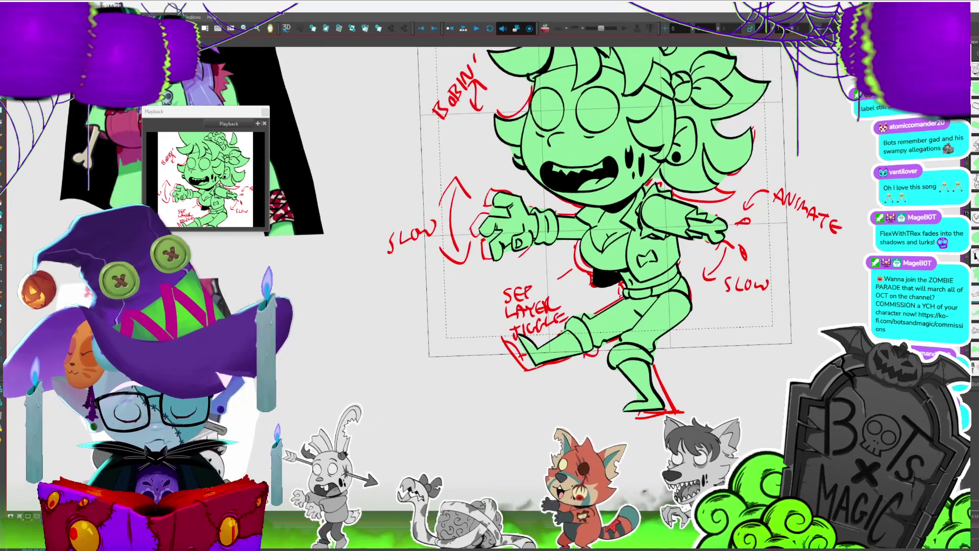
{"action": "scroll", "coordinate": [575, 358], "scroll_direction": "up", "scroll_amount": 1}
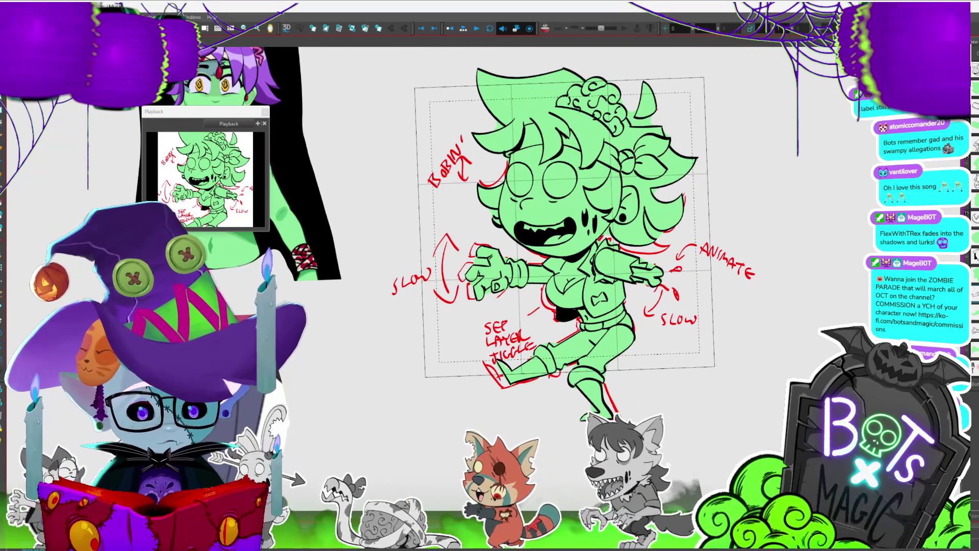
Select the hip and jacket strokes around the torso.
{"action": "left_click_drag", "start_coordinate": [632, 318], "coordinate": [582, 330]}
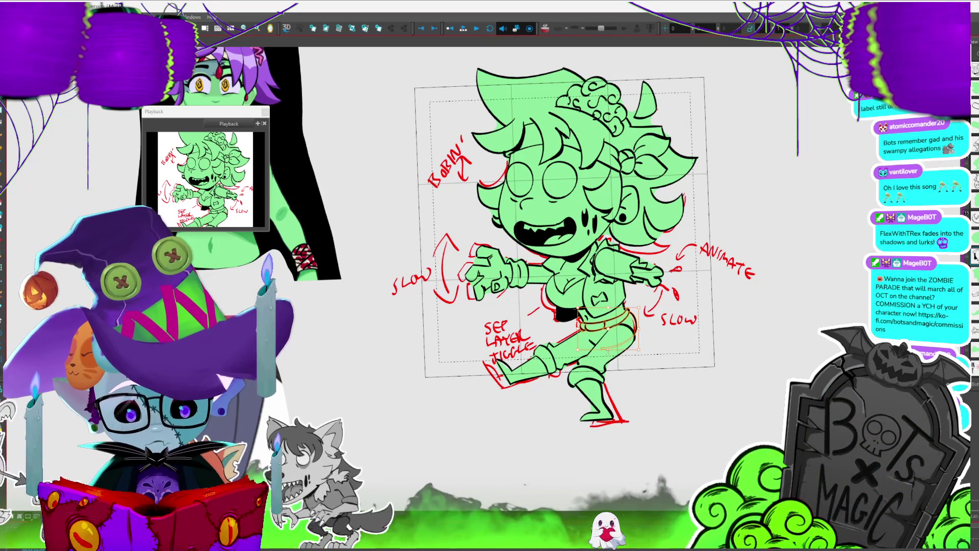
{"action": "left_click_drag", "start_coordinate": [635, 314], "coordinate": [582, 331]}
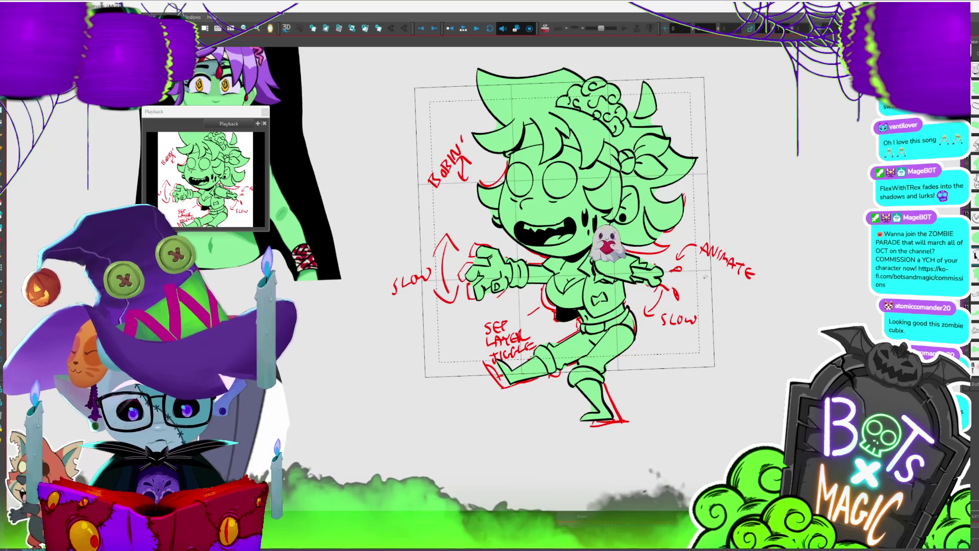
{"action": "left_click_drag", "start_coordinate": [608, 295], "coordinate": [575, 287]}
{"action": "scroll", "coordinate": [528, 365], "scroll_direction": "up", "scroll_amount": 5}
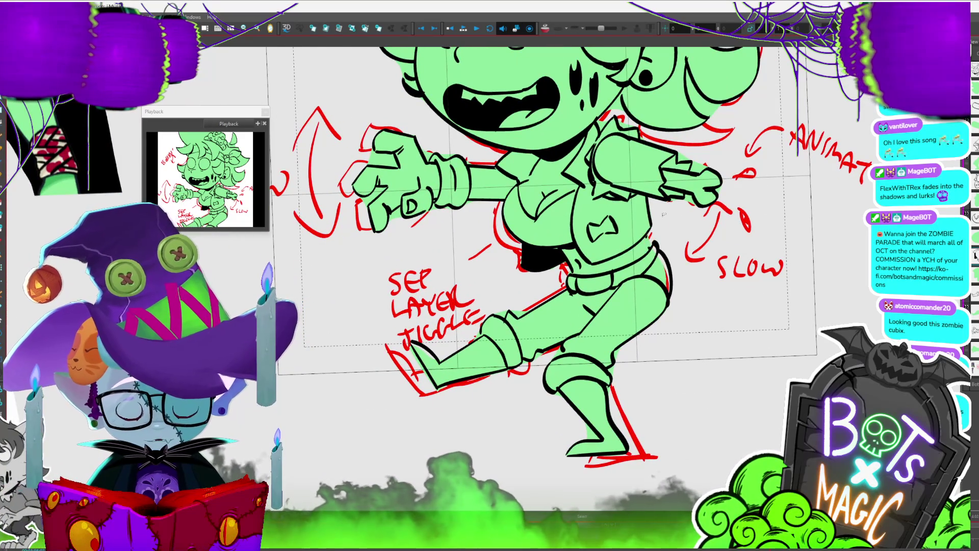
{"action": "left_click", "coordinate": [650, 245]}
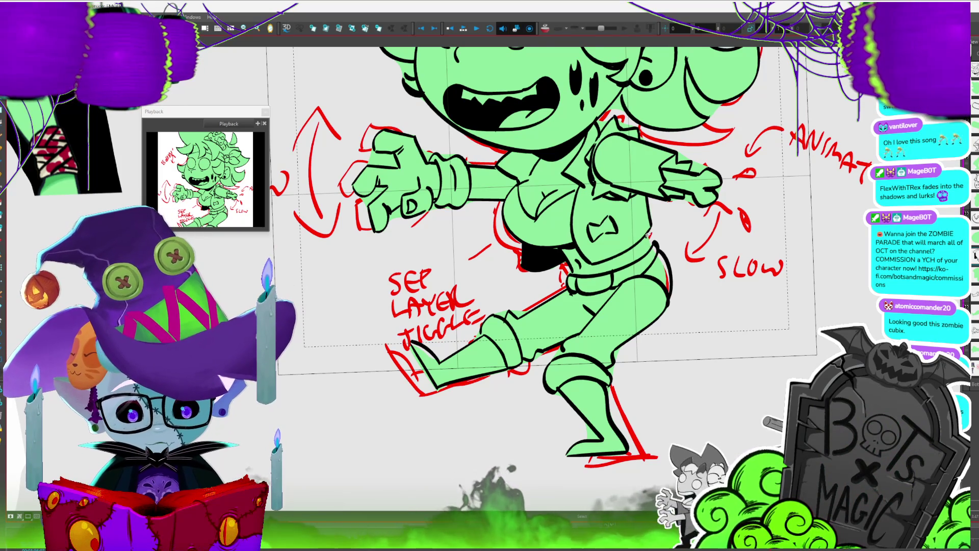
{"action": "left_click", "coordinate": [648, 235]}
{"action": "left_click", "coordinate": [657, 231]}
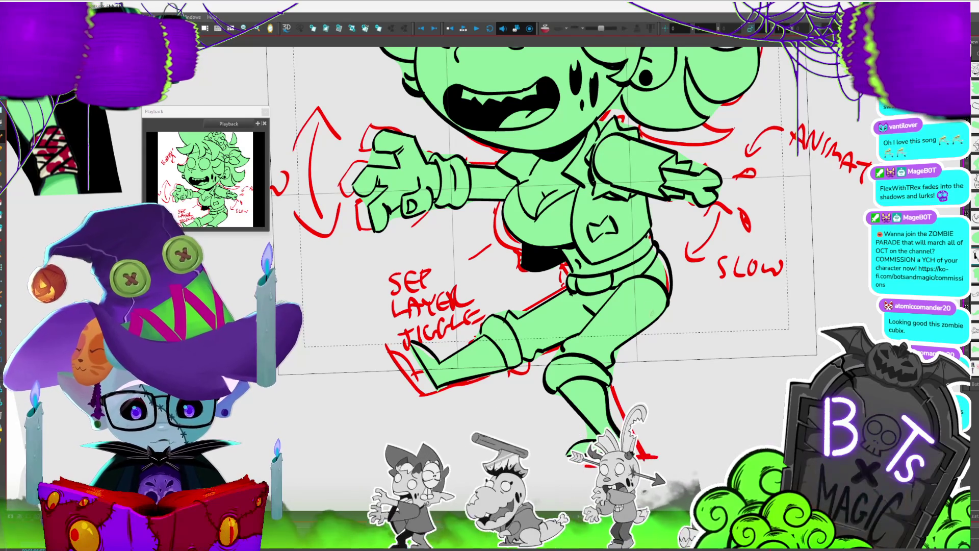
Generate a new auto-matte and replace the existing TORSO_Matte with it.
{"action": "left_click", "coordinate": [640, 377]}
{"action": "left_click", "coordinate": [602, 353]}
{"action": "scroll", "coordinate": [538, 271], "scroll_direction": "down", "scroll_amount": 2}
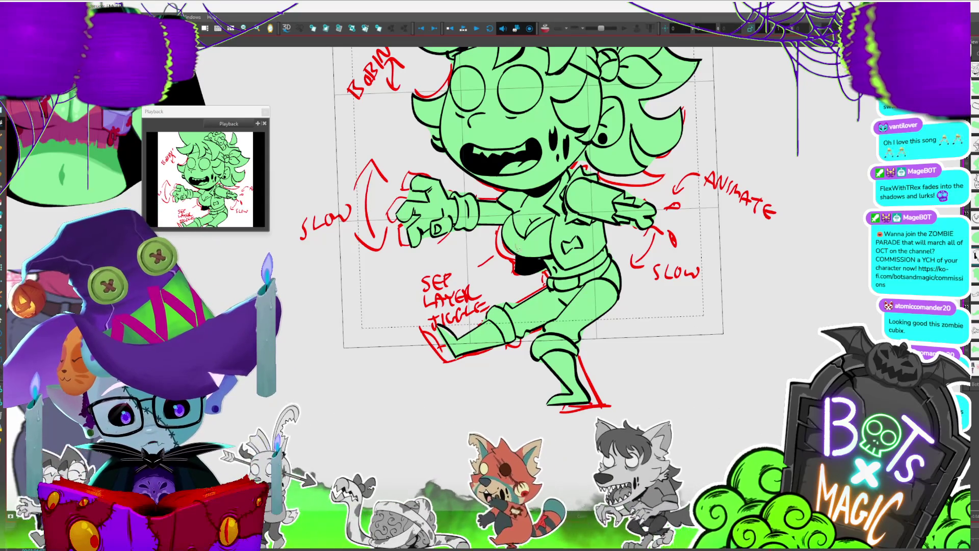
{"action": "scroll", "coordinate": [524, 277], "scroll_direction": "down", "scroll_amount": 2}
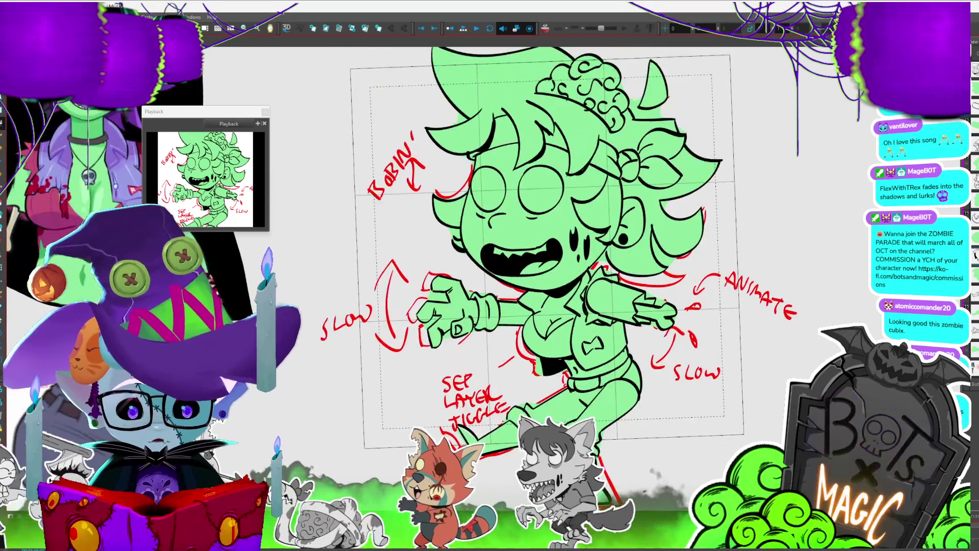
Zoom and recentre the Camera view on the zombie drawing.
{"action": "scroll", "coordinate": [472, 285], "scroll_direction": "up", "scroll_amount": 1}
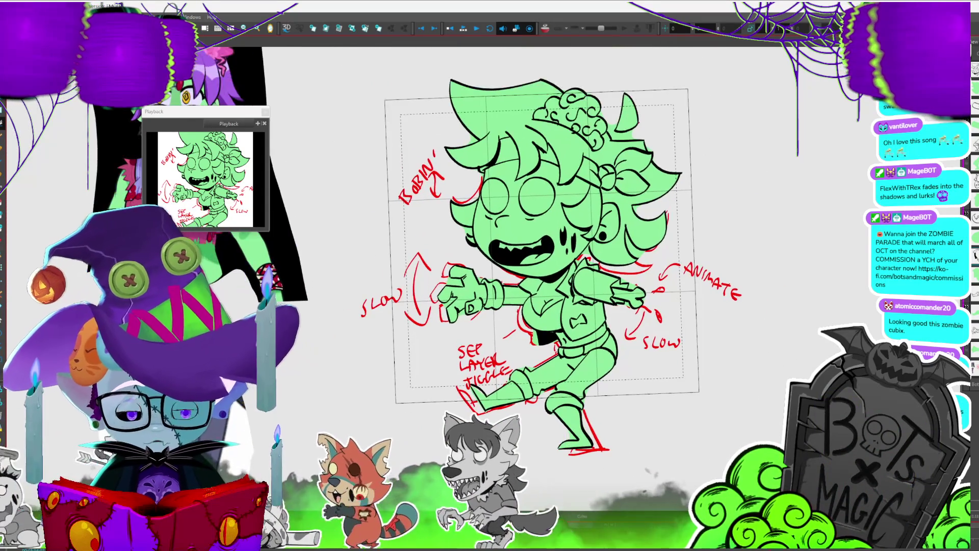
{"action": "scroll", "coordinate": [541, 250], "scroll_direction": "down", "scroll_amount": 2}
{"action": "scroll", "coordinate": [543, 229], "scroll_direction": "up", "scroll_amount": 1}
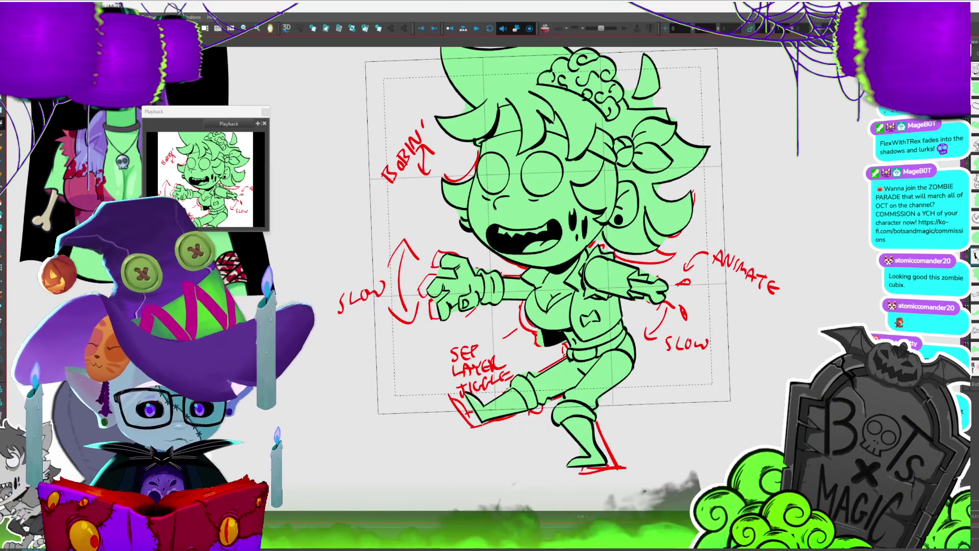
{"action": "left_click_drag", "start_coordinate": [561, 255], "coordinate": [576, 293]}
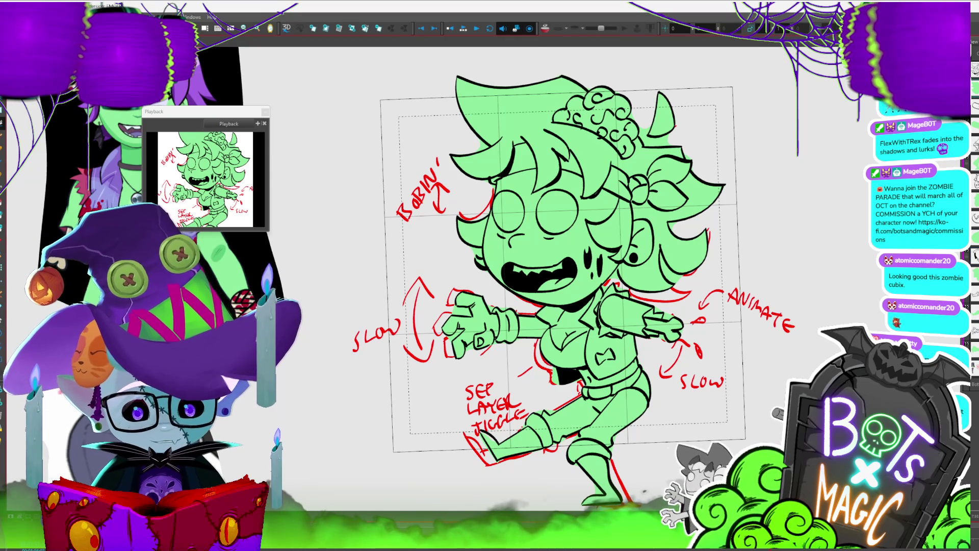
{"action": "scroll", "coordinate": [558, 151], "scroll_direction": "up", "scroll_amount": 5}
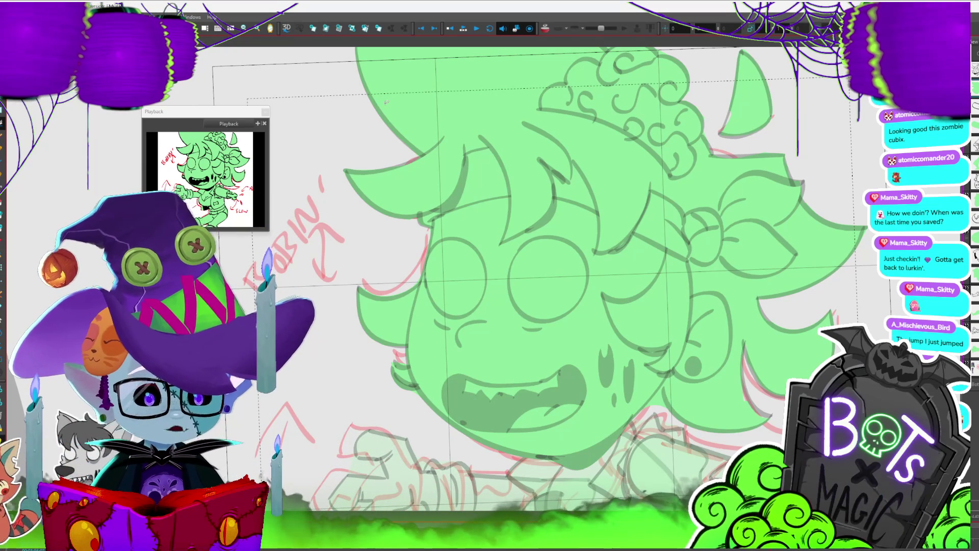
Make the right arm the current layer from the Camera view, then scroll down to the legs.
{"action": "scroll", "coordinate": [386, 102], "scroll_direction": "down", "scroll_amount": 3}
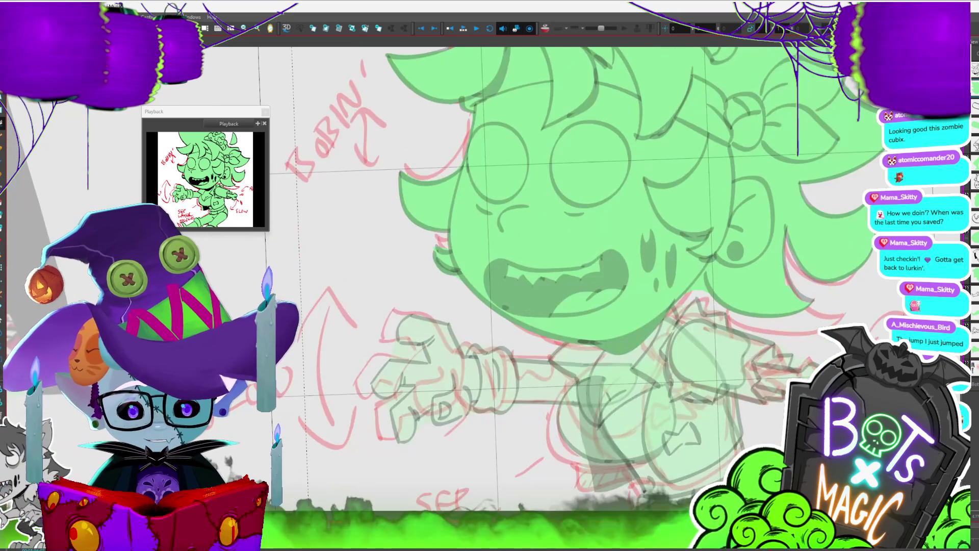
{"action": "scroll", "coordinate": [572, 255], "scroll_direction": "right", "scroll_amount": 2}
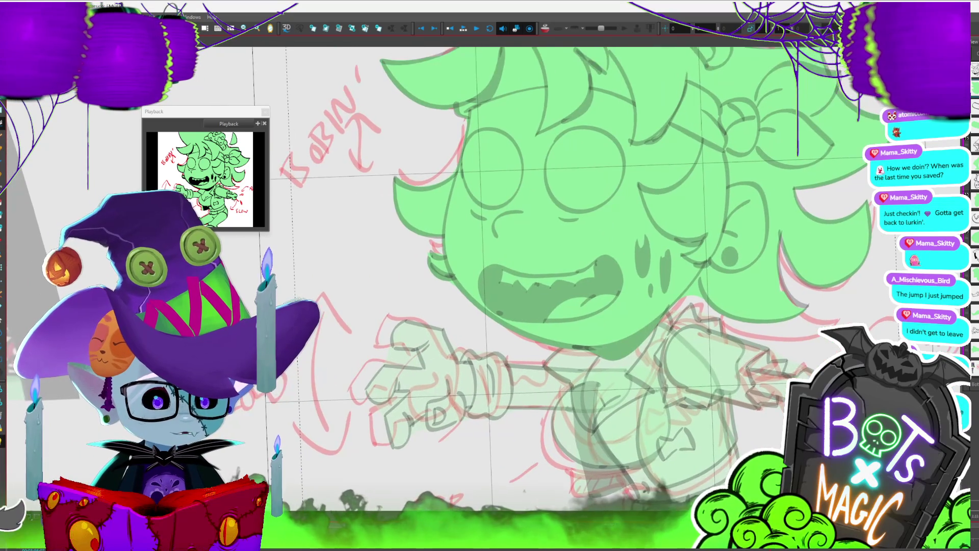
{"action": "scroll", "coordinate": [561, 255], "scroll_direction": "down", "scroll_amount": 1}
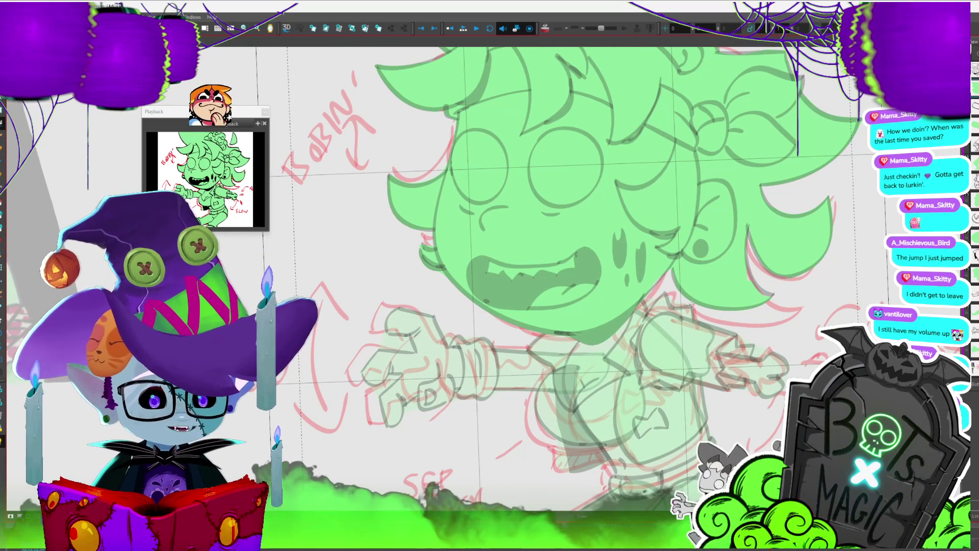
{"action": "scroll", "coordinate": [681, 306], "scroll_direction": "up", "scroll_amount": 2}
{"action": "scroll", "coordinate": [561, 256], "scroll_direction": "up", "scroll_amount": 2}
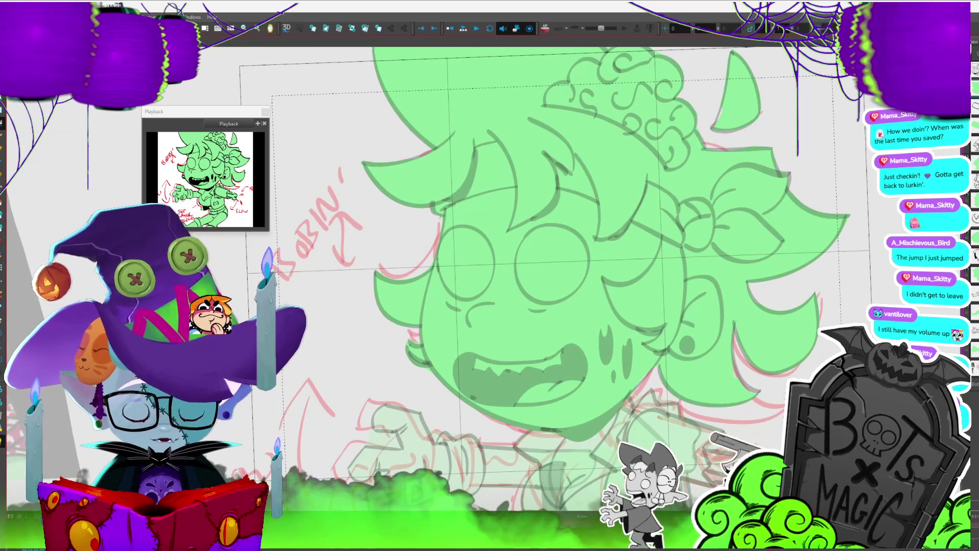
{"action": "scroll", "coordinate": [679, 191], "scroll_direction": "down", "scroll_amount": 2}
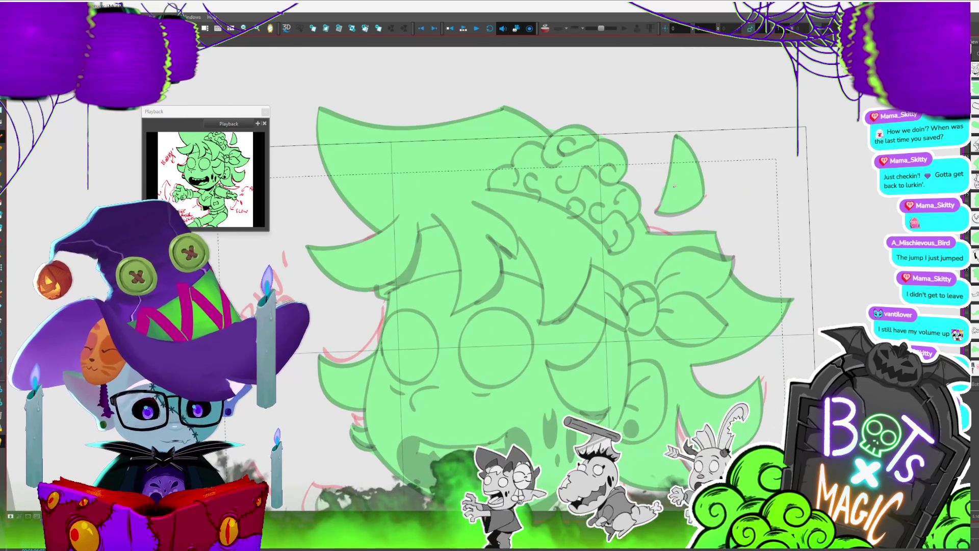
{"action": "scroll", "coordinate": [572, 209], "scroll_direction": "down", "scroll_amount": 2}
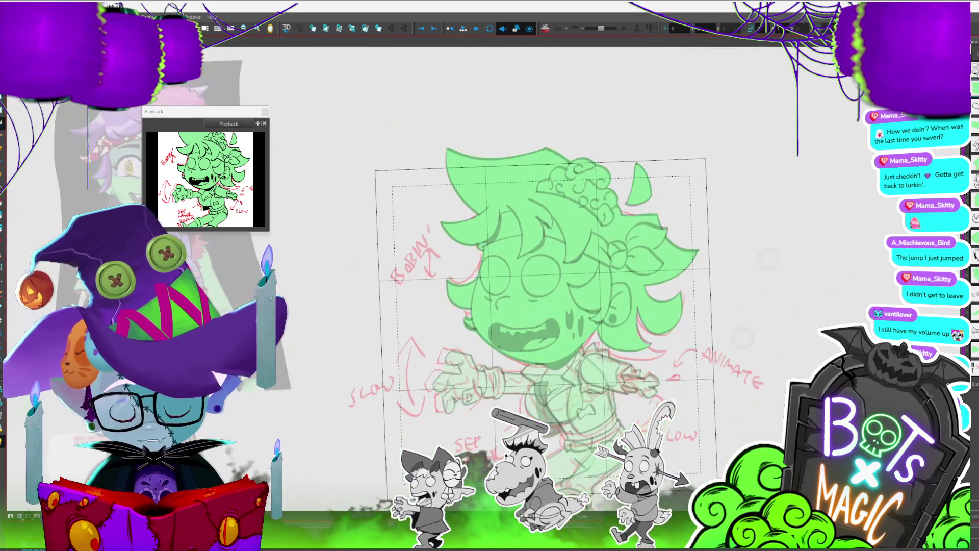
{"action": "scroll", "coordinate": [492, 295], "scroll_direction": "up", "scroll_amount": 4}
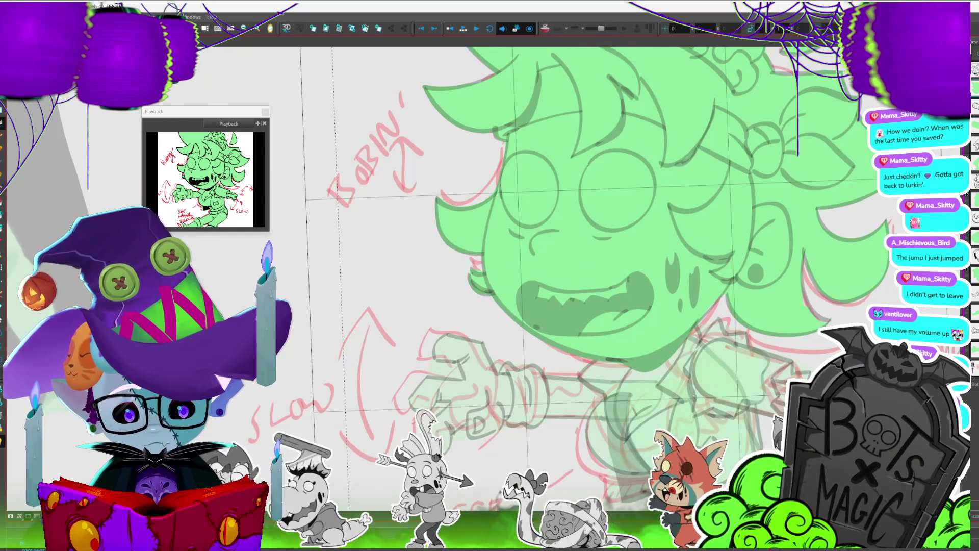
{"action": "scroll", "coordinate": [526, 255], "scroll_direction": "down", "scroll_amount": 1}
{"action": "left_click", "coordinate": [724, 358]}
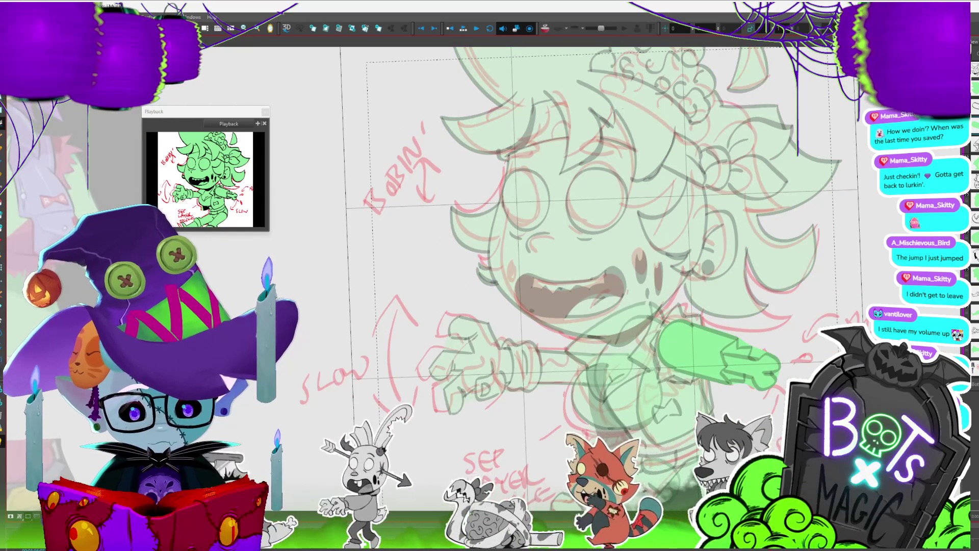
{"action": "scroll", "coordinate": [704, 480], "scroll_direction": "up", "scroll_amount": 2}
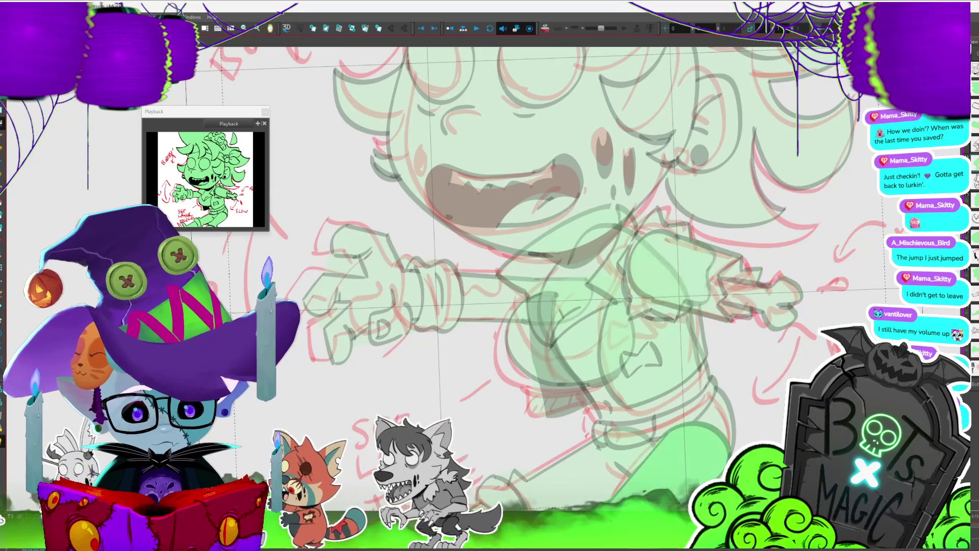
{"action": "scroll", "coordinate": [792, 330], "scroll_direction": "down", "scroll_amount": 5}
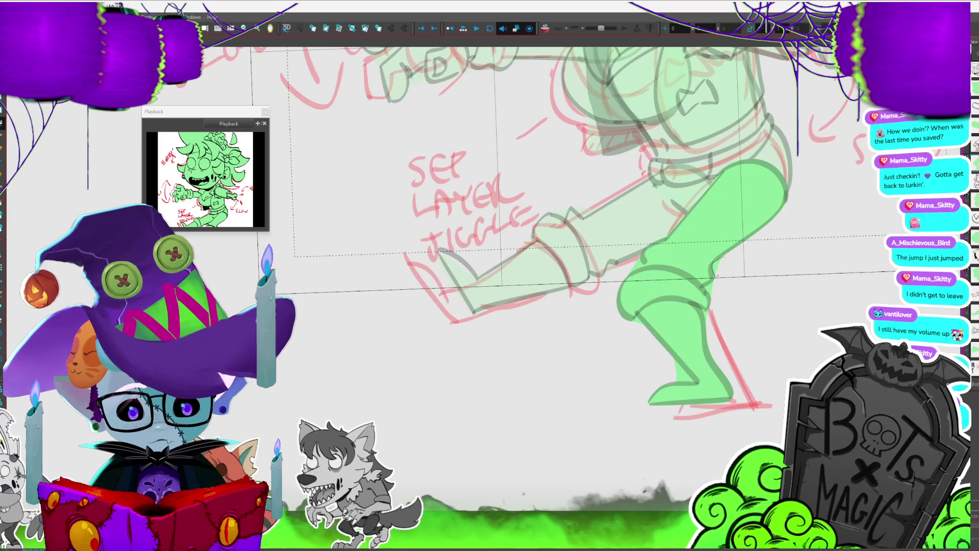
Make the kicking leg the current layer and review the whole character.
{"action": "left_click", "coordinate": [633, 322]}
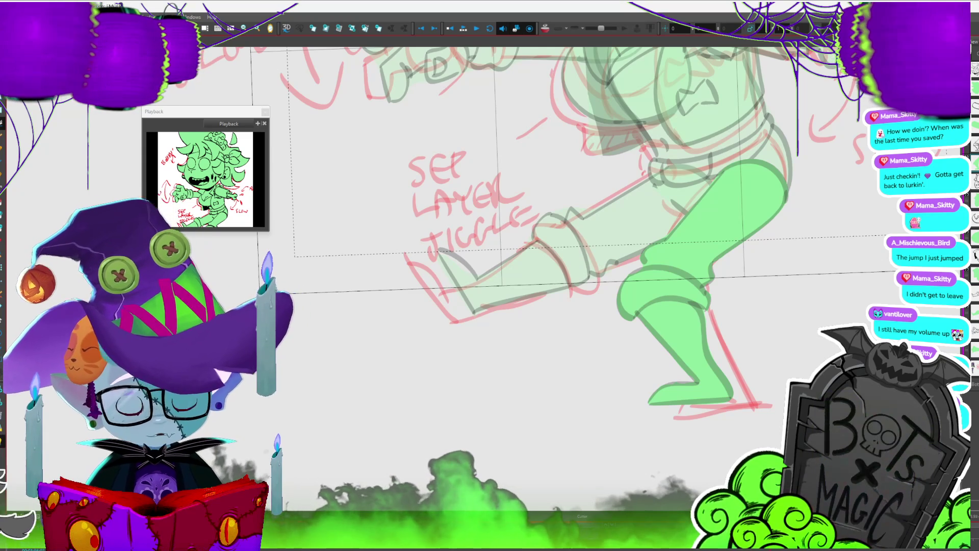
{"action": "scroll", "coordinate": [561, 255], "scroll_direction": "up", "scroll_amount": 5}
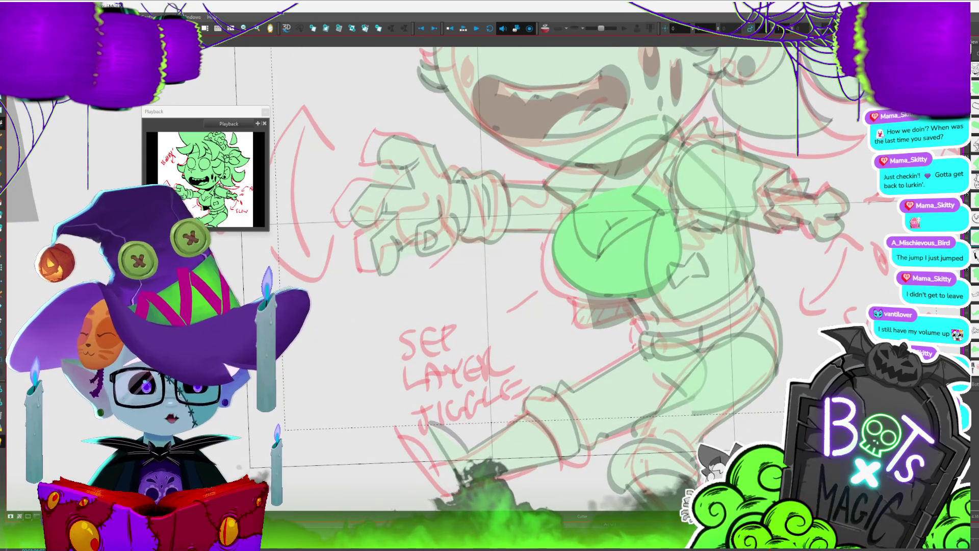
{"action": "scroll", "coordinate": [562, 255], "scroll_direction": "down", "scroll_amount": 3}
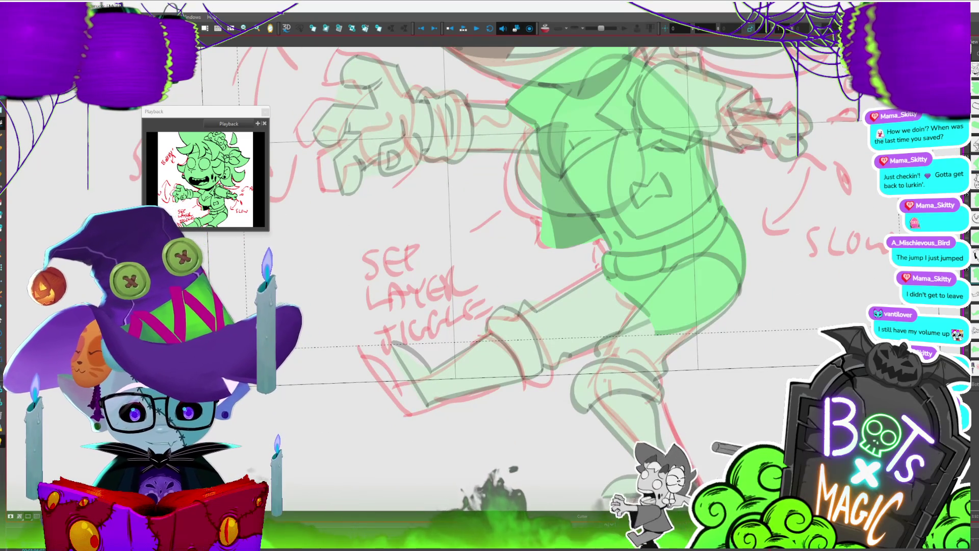
{"action": "scroll", "coordinate": [561, 255], "scroll_direction": "up", "scroll_amount": 2}
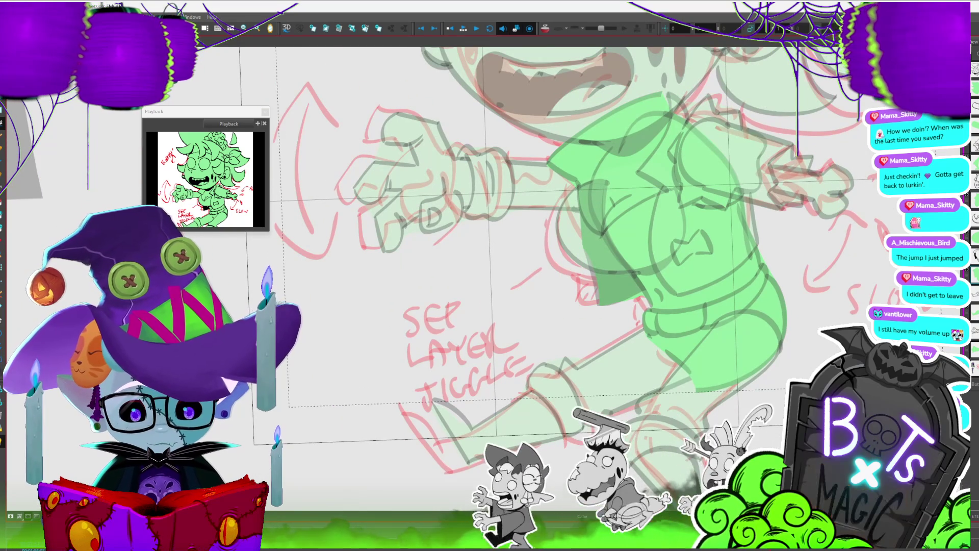
{"action": "scroll", "coordinate": [576, 296], "scroll_direction": "up", "scroll_amount": 3}
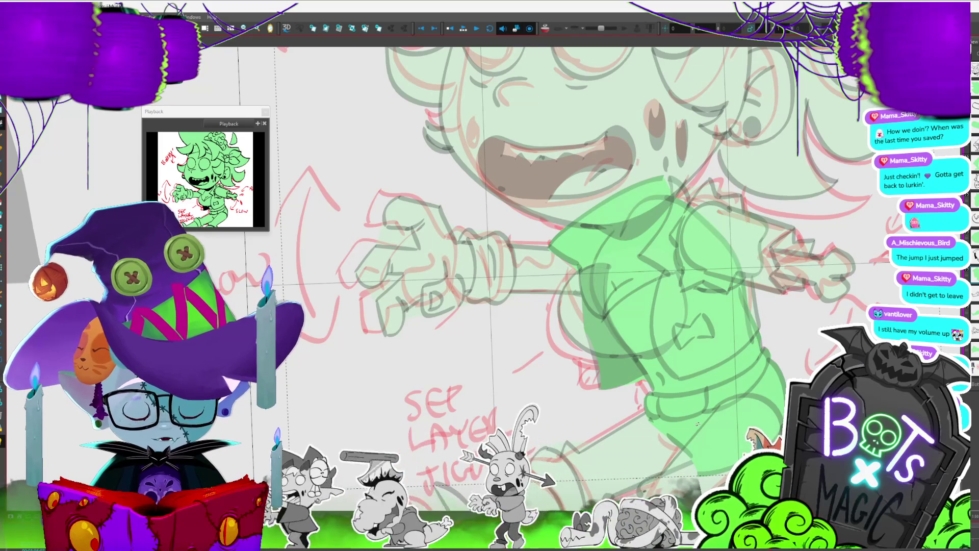
{"action": "scroll", "coordinate": [698, 423], "scroll_direction": "down", "scroll_amount": 2}
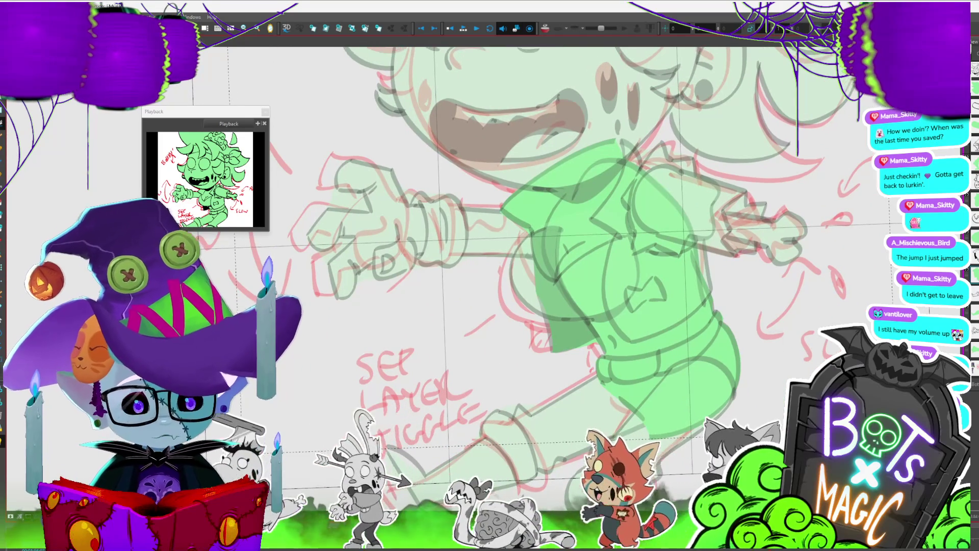
{"action": "key", "text": "period"}
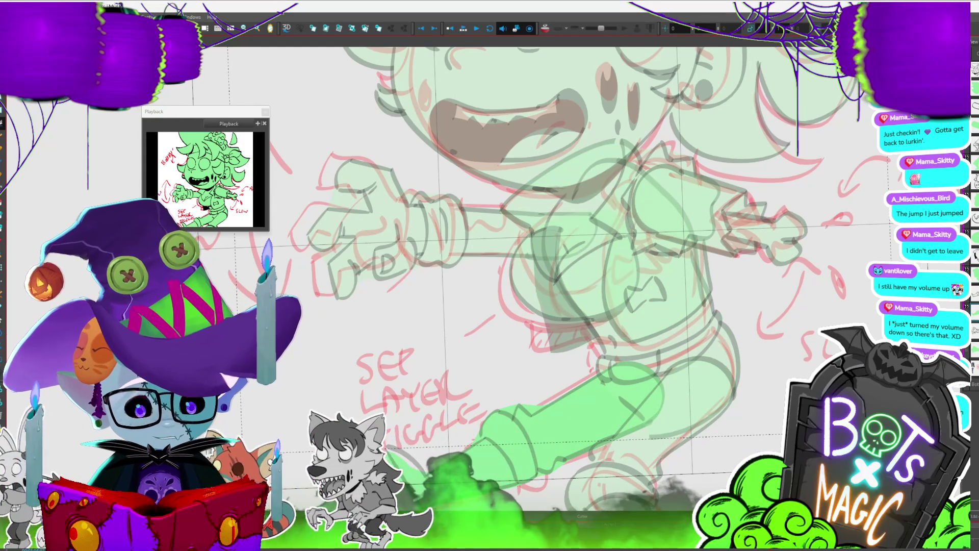
{"action": "scroll", "coordinate": [490, 276], "scroll_direction": "down", "scroll_amount": 3}
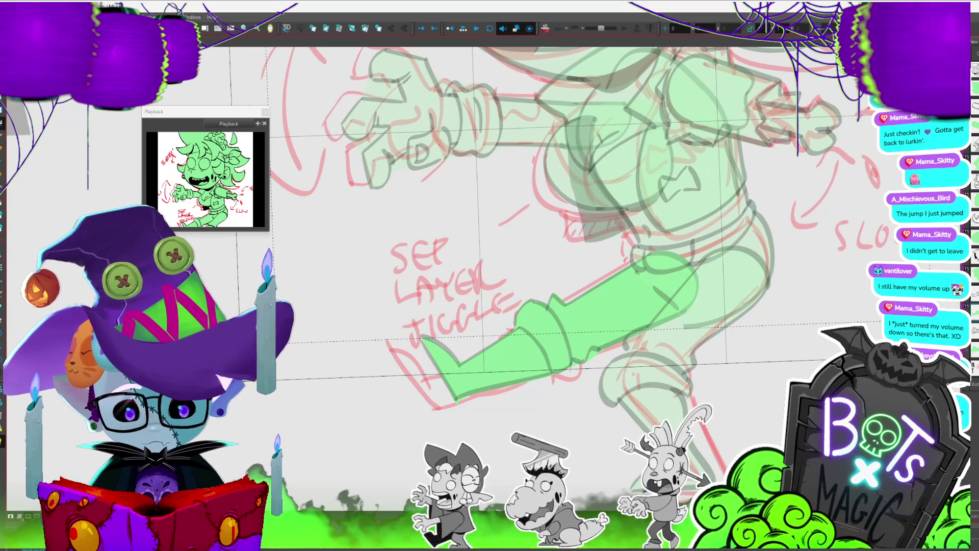
Clean up the inner outline lines of the reaching arm's hand.
{"action": "key", "text": "2"}
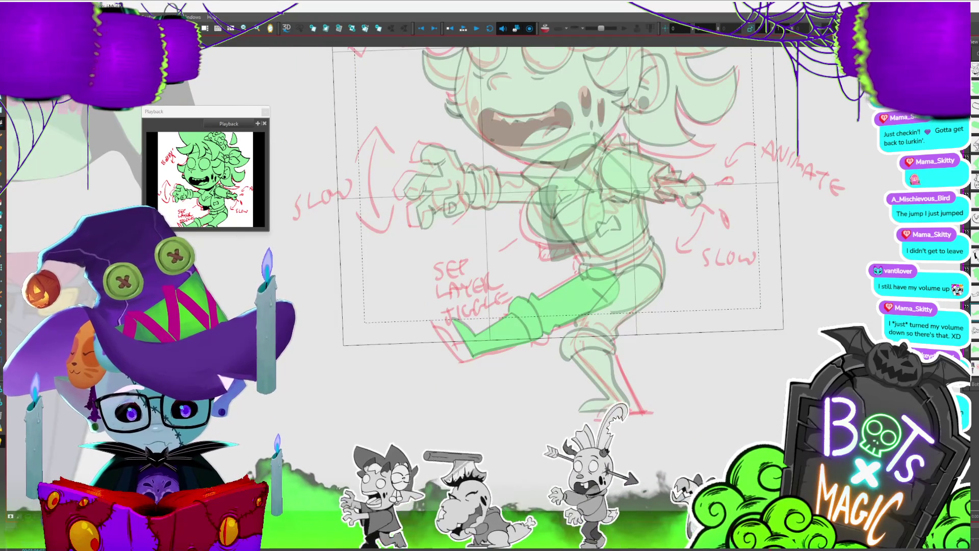
{"action": "left_click", "coordinate": [444, 194]}
{"action": "key", "text": "1"}
{"action": "key", "text": "1"}
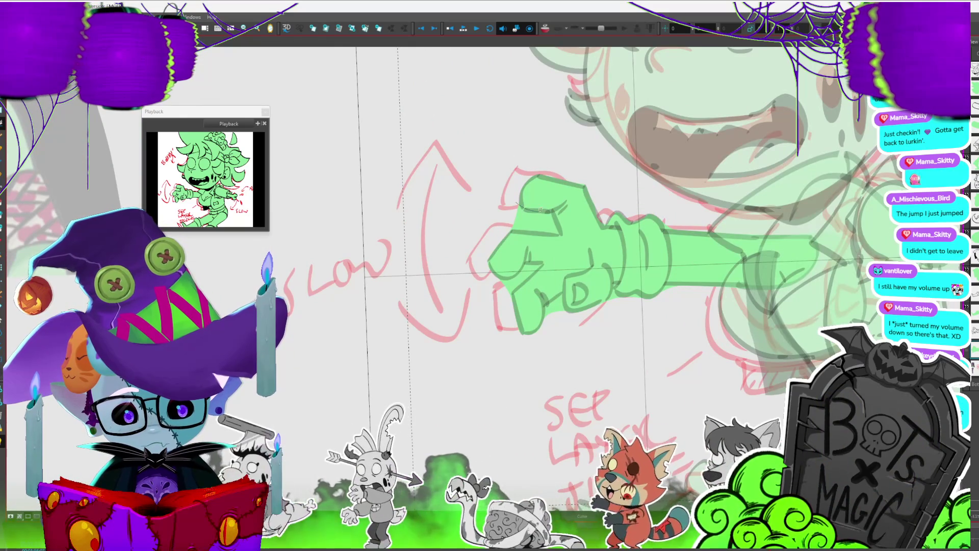
{"action": "left_click_drag", "start_coordinate": [557, 228], "coordinate": [525, 224]}
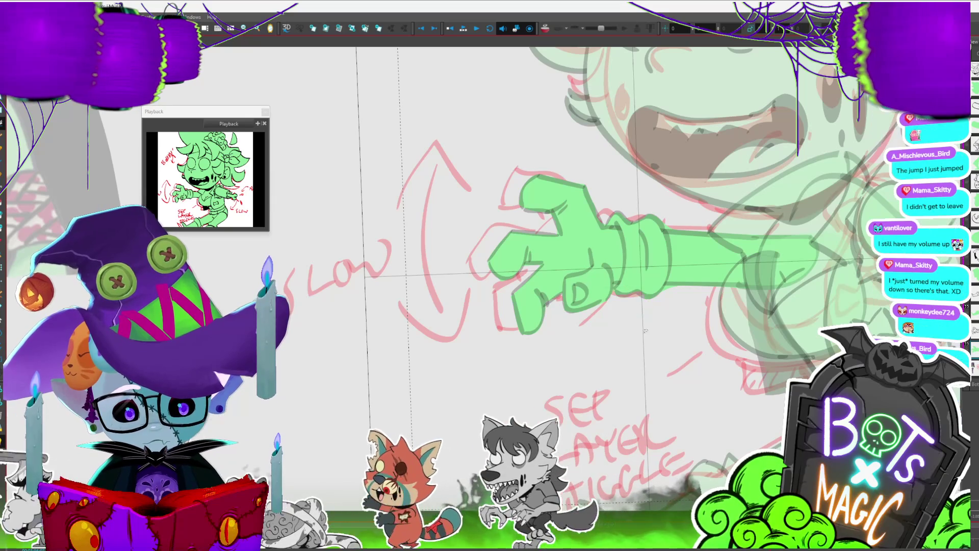
{"action": "scroll", "coordinate": [356, 334], "scroll_direction": "down", "scroll_amount": 4}
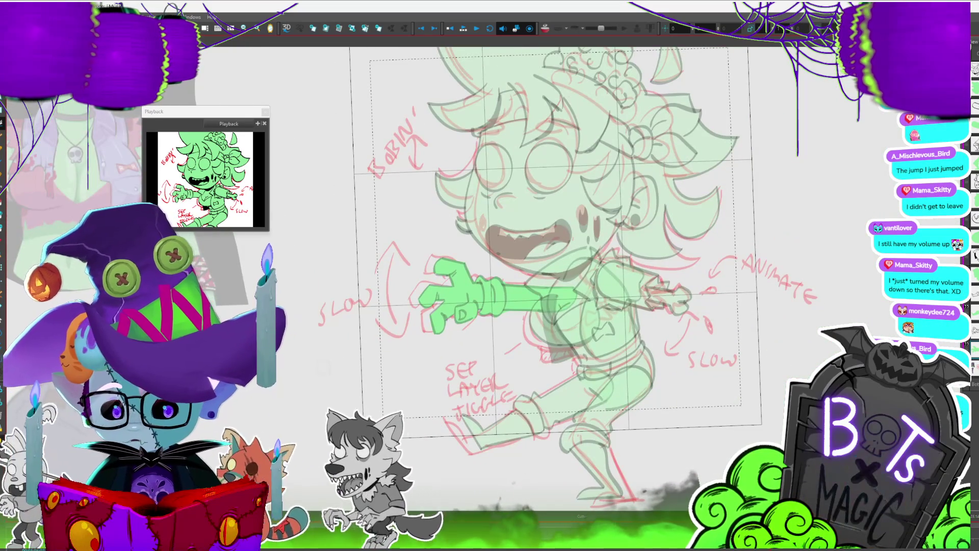
Turn off Light Table, save the project, and drag the red sketch right of the character.
{"action": "key", "text": "shift+l"}
{"action": "scroll", "coordinate": [499, 314], "scroll_direction": "down", "scroll_amount": 2}
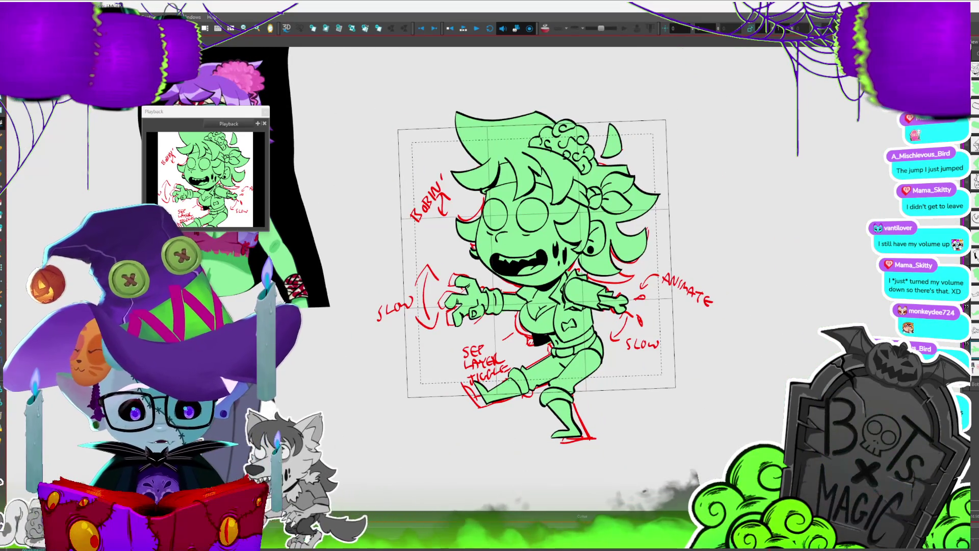
{"action": "scroll", "coordinate": [545, 263], "scroll_direction": "down", "scroll_amount": 1}
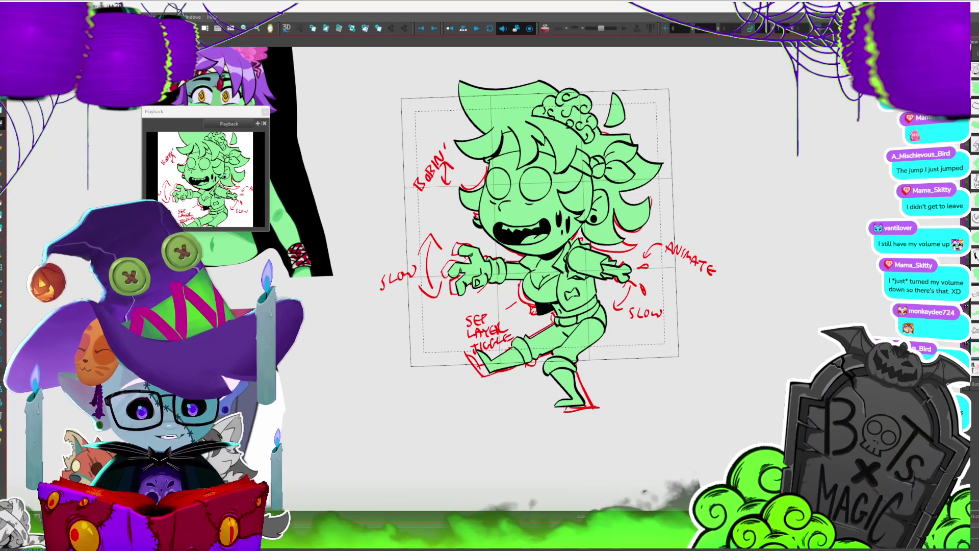
{"action": "key", "text": "ctrl+s"}
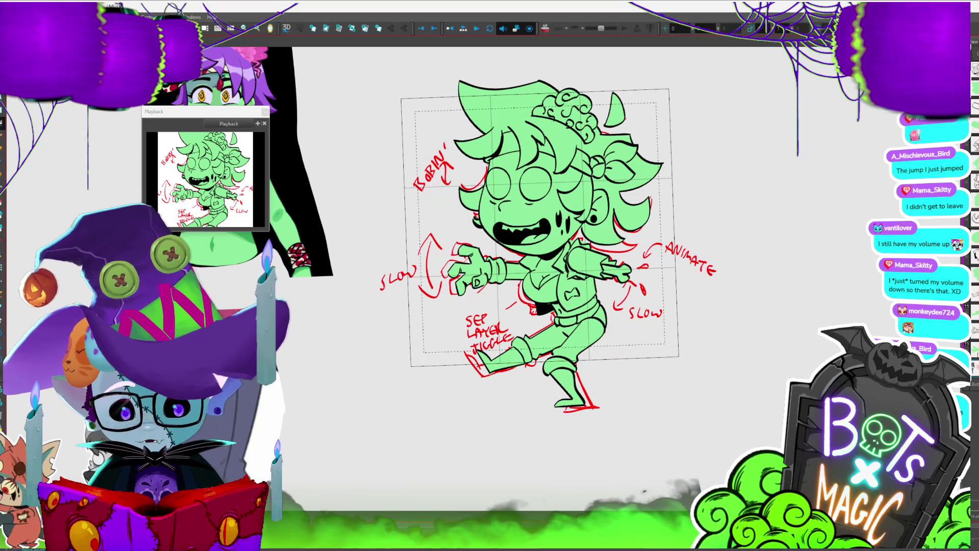
{"action": "left_click_drag", "start_coordinate": [701, 262], "coordinate": [948, 258]}
Nudge the red sketch slightly further right beside the character, then deselect and zoom out.
{"action": "left_click", "coordinate": [579, 442]}
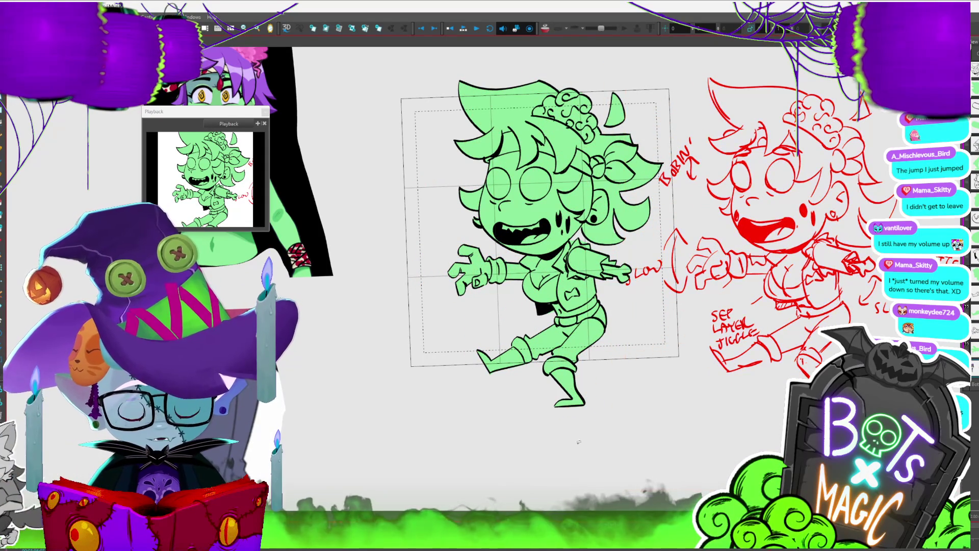
{"action": "left_click_drag", "start_coordinate": [579, 442], "coordinate": [489, 428]}
{"action": "left_click", "coordinate": [671, 219]}
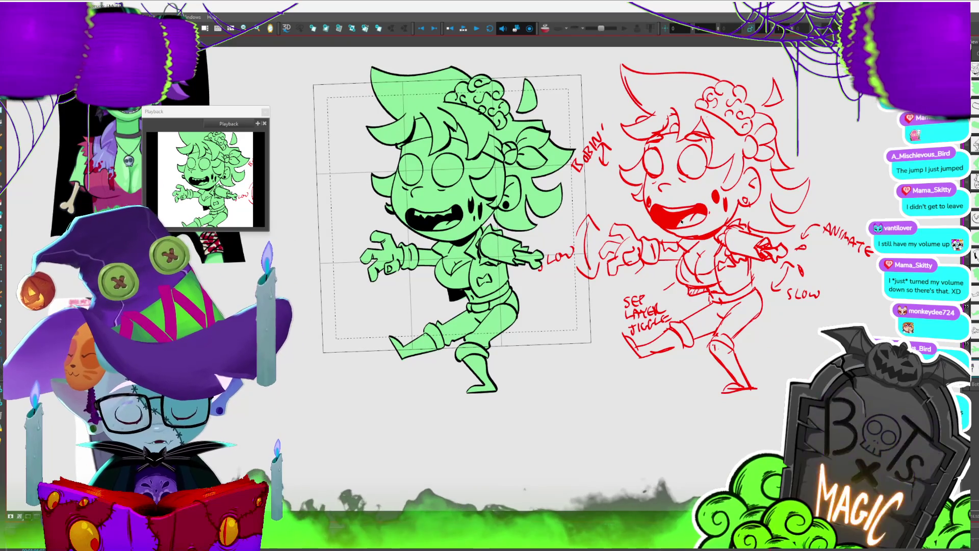
{"action": "left_click_drag", "start_coordinate": [671, 219], "coordinate": [697, 216]}
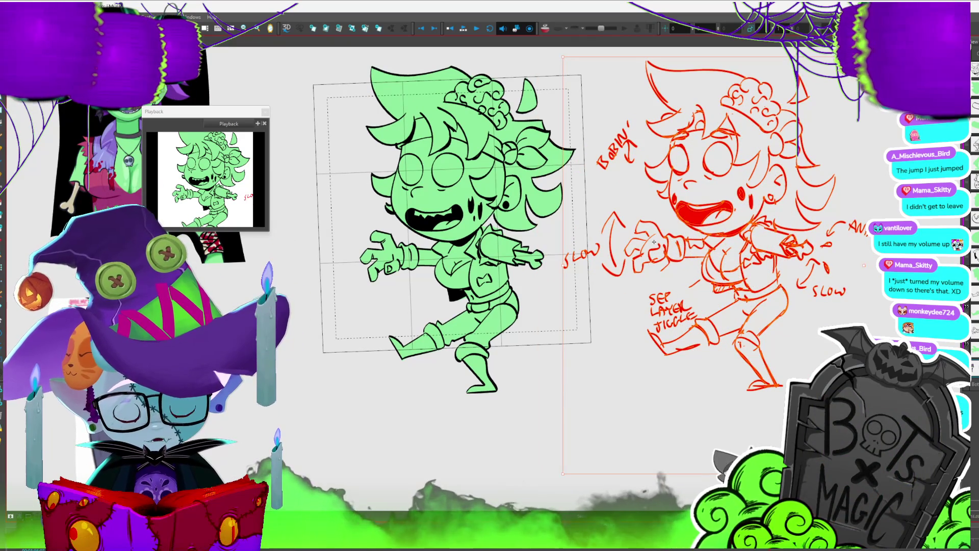
{"action": "left_click", "coordinate": [508, 399]}
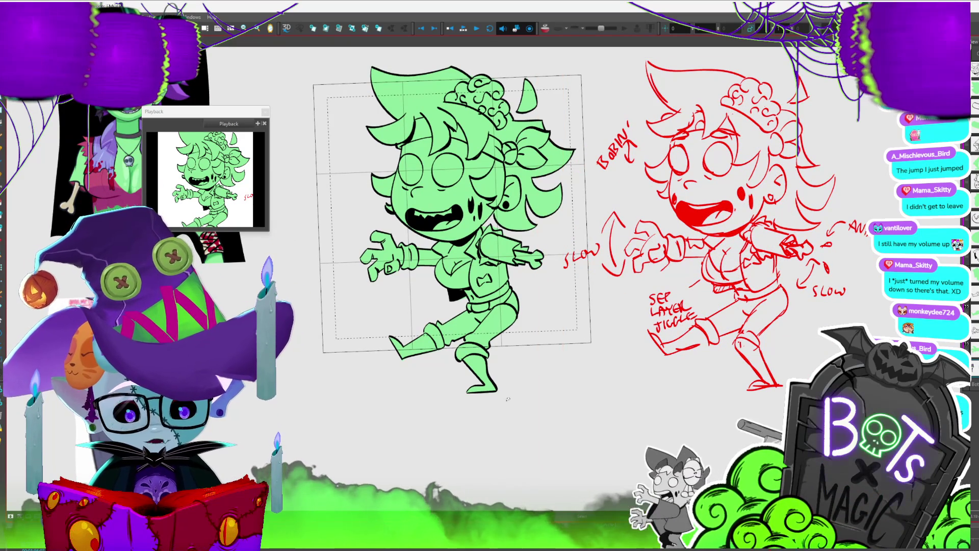
{"action": "key", "text": "2"}
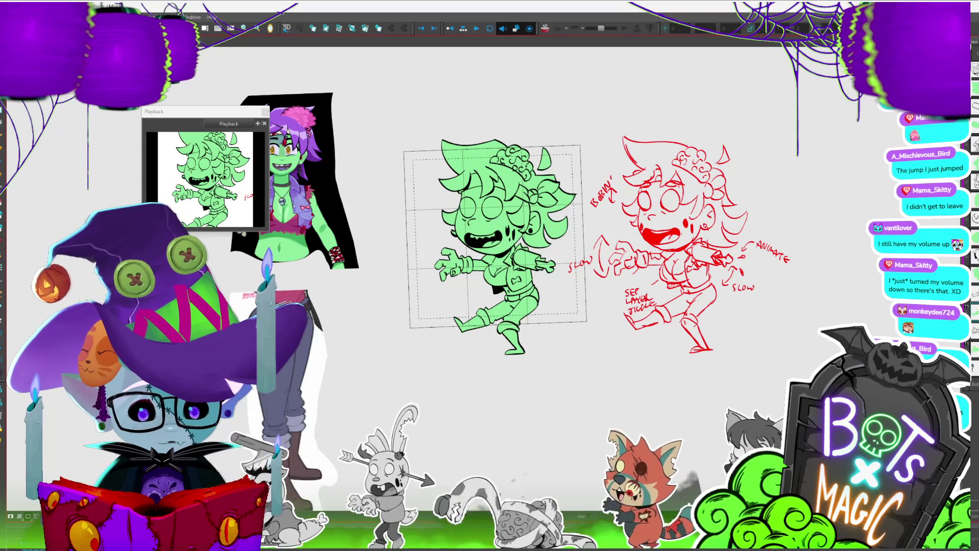
Rotate the reaching arm slightly around its pivot.
{"action": "left_click", "coordinate": [434, 286]}
{"action": "left_click_drag", "start_coordinate": [434, 286], "coordinate": [433, 278]}
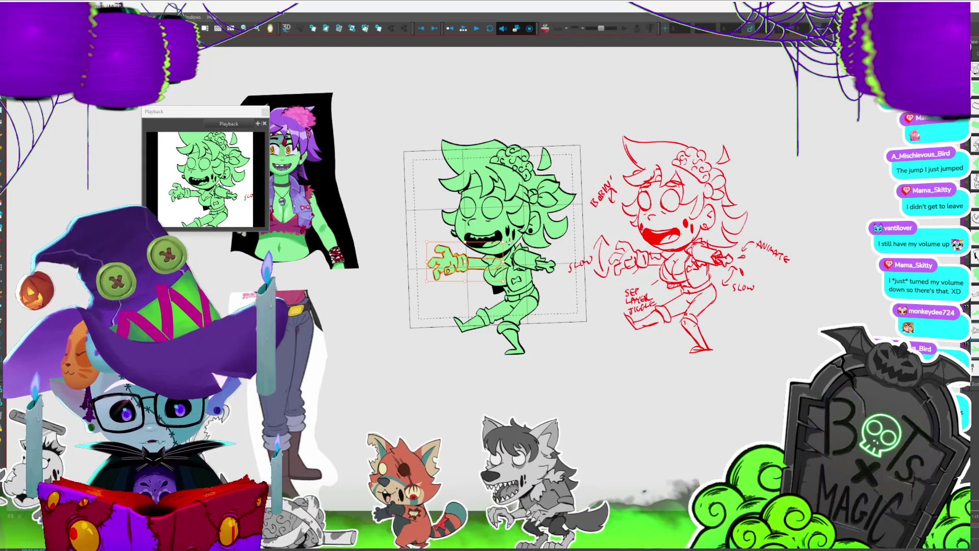
{"action": "scroll", "coordinate": [505, 252], "scroll_direction": "down", "scroll_amount": 1}
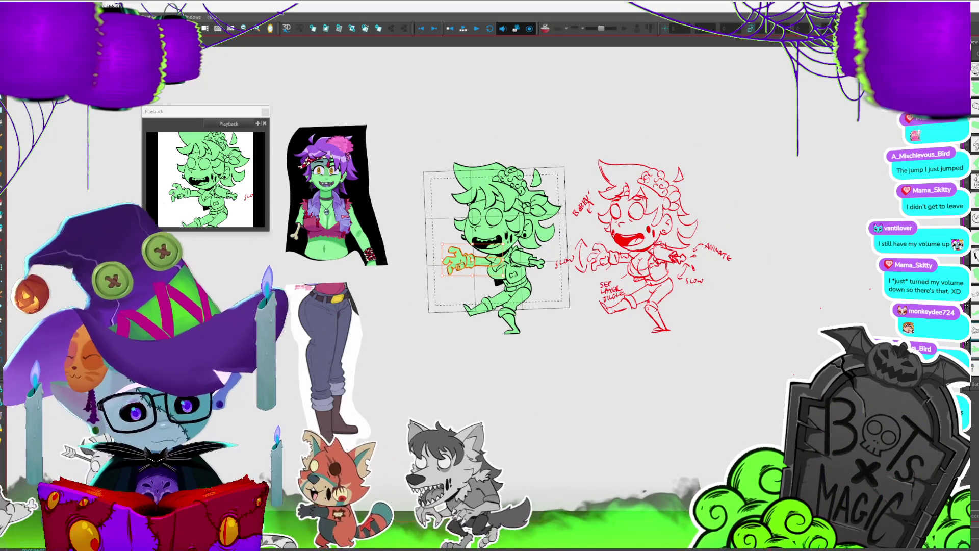
{"action": "scroll", "coordinate": [496, 259], "scroll_direction": "up", "scroll_amount": 3}
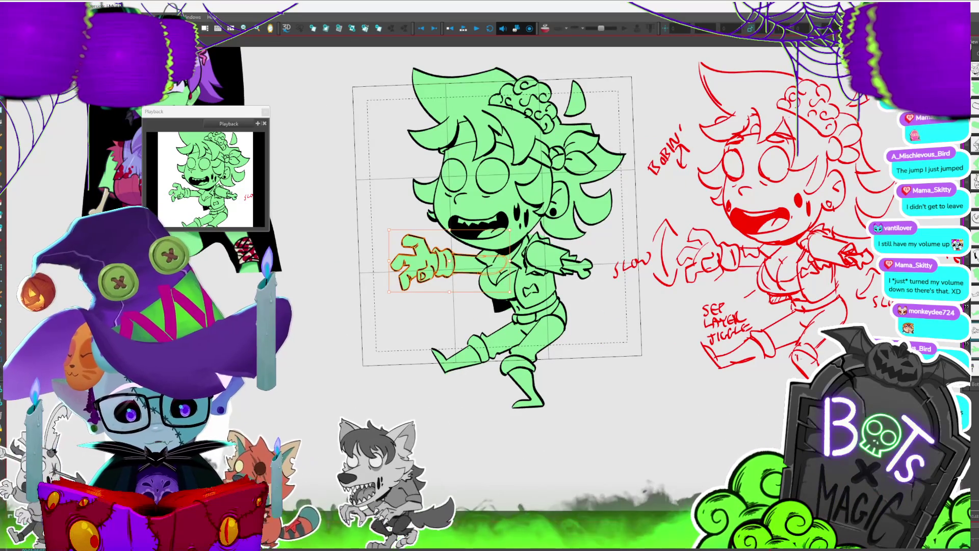
{"action": "key", "text": "Escape"}
Rotate the back leg slightly upward, shift the front leg, and zoom to review.
{"action": "left_click", "coordinate": [461, 352]}
{"action": "left_click_drag", "start_coordinate": [445, 371], "coordinate": [460, 401]}
{"action": "left_click", "coordinate": [547, 450]}
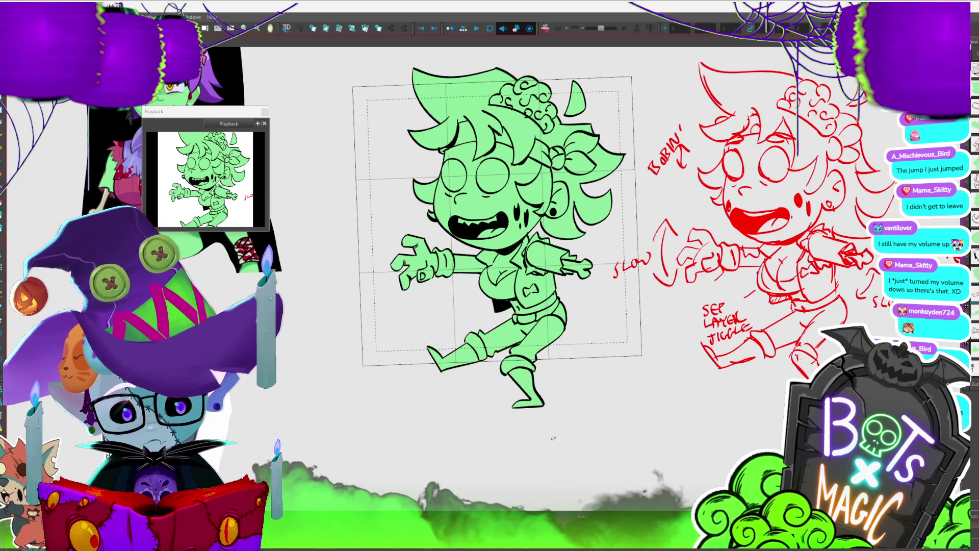
{"action": "left_click", "coordinate": [548, 371]}
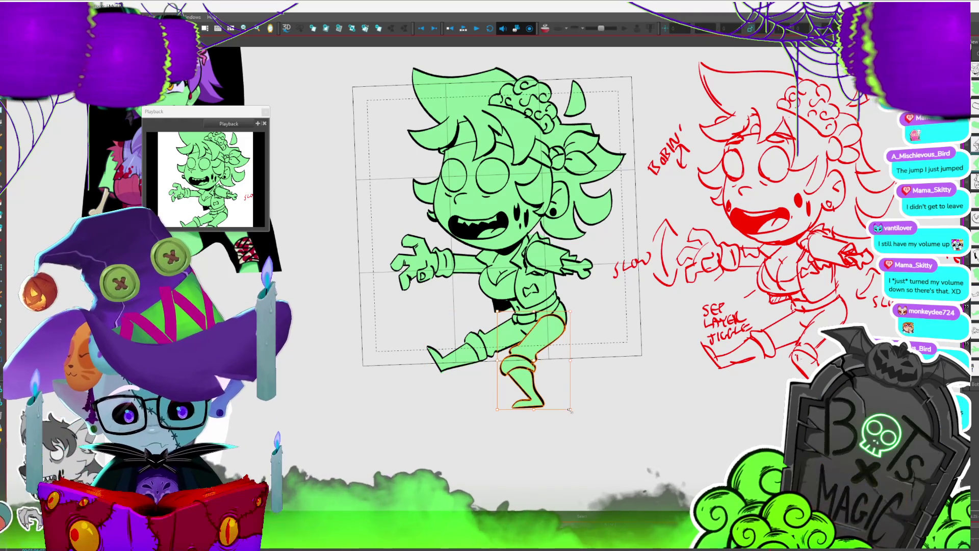
{"action": "left_click_drag", "start_coordinate": [548, 371], "coordinate": [544, 352]}
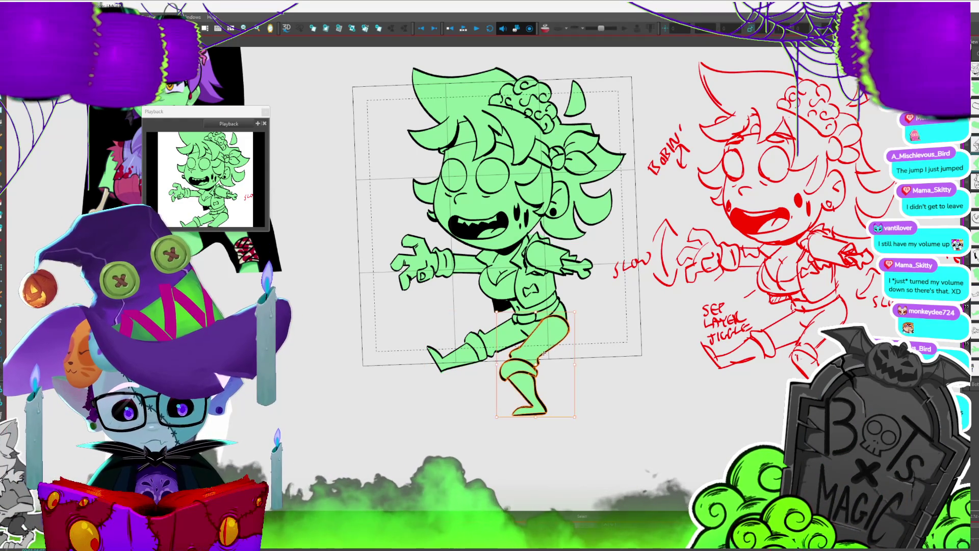
{"action": "key", "text": "1"}
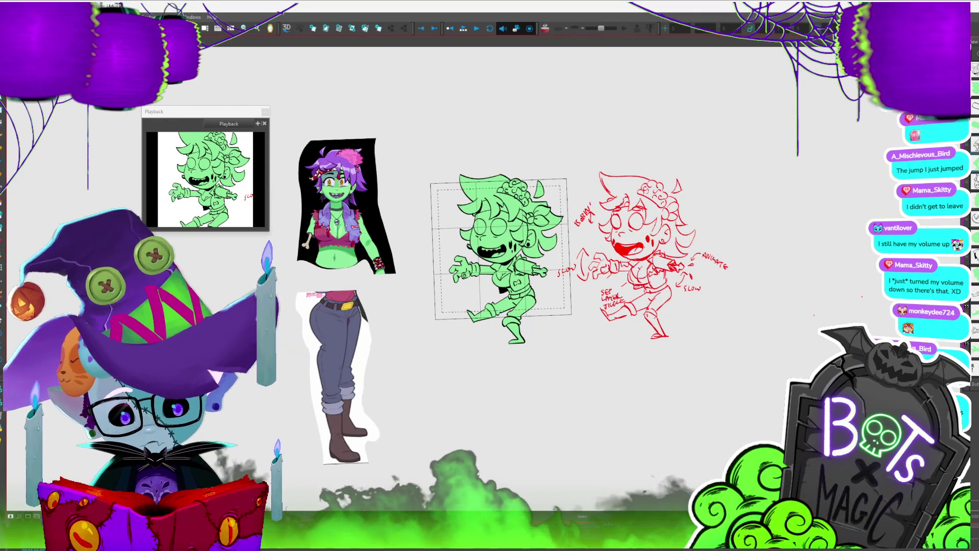
{"action": "key", "text": "2"}
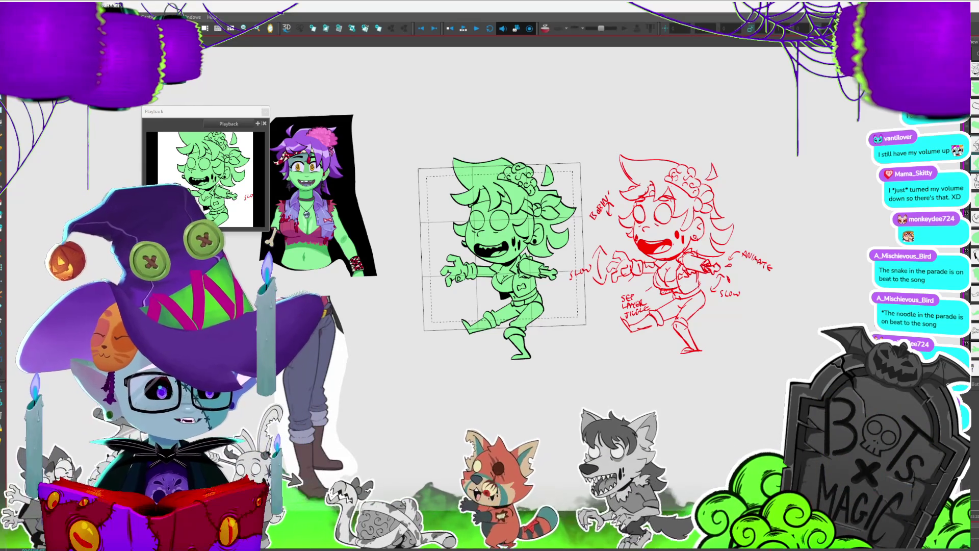
{"action": "scroll", "coordinate": [461, 250], "scroll_direction": "up", "scroll_amount": 3}
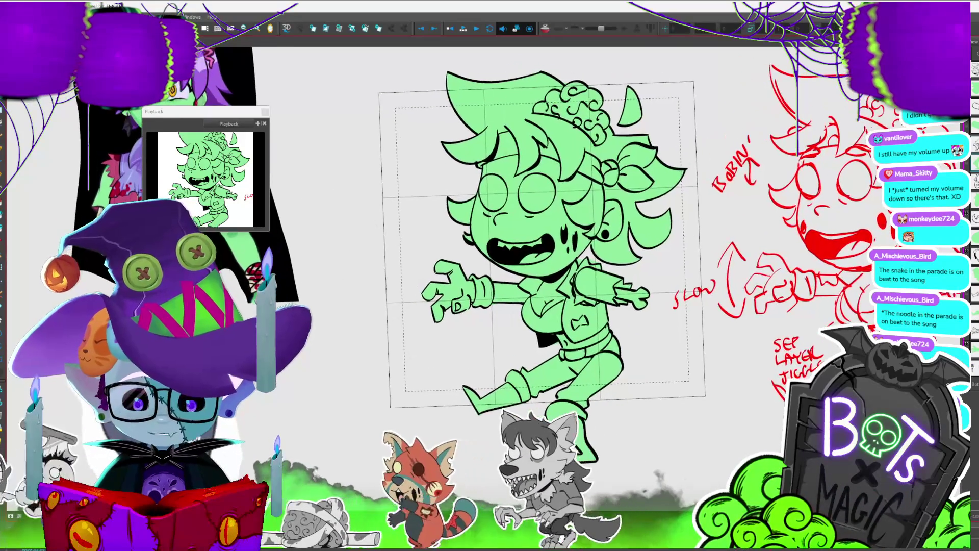
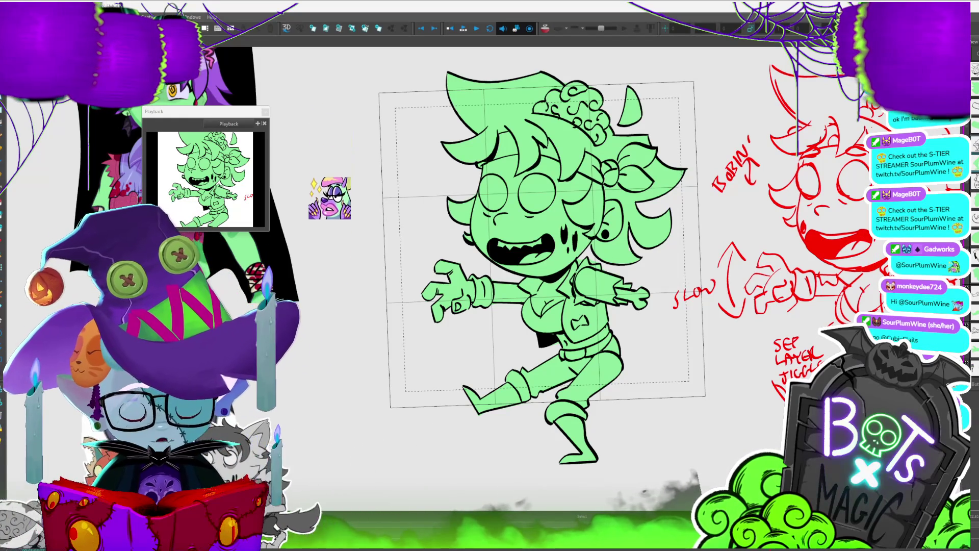
Frame the coloured zombie girl's head and body, then select and deselect the whole drawing.
{"action": "left_click_drag", "start_coordinate": [540, 306], "coordinate": [532, 246]}
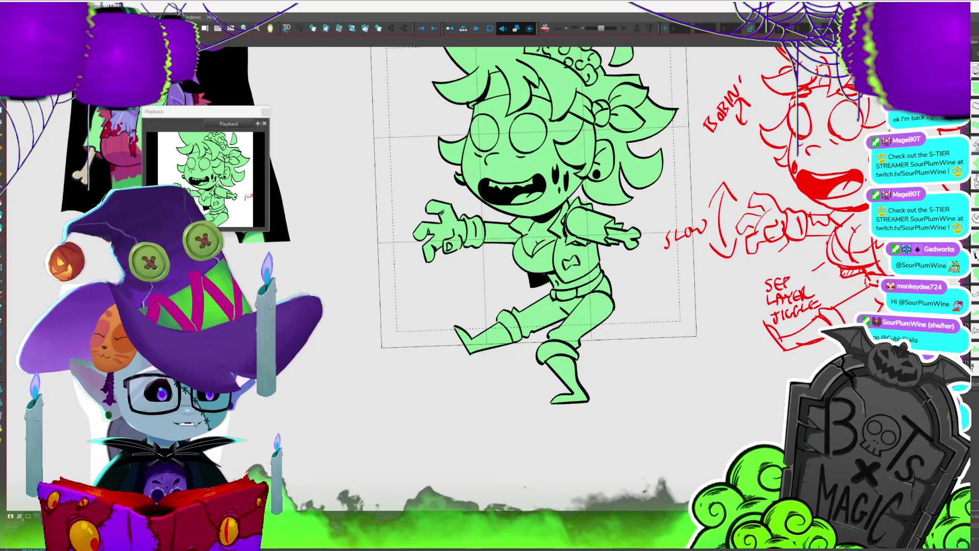
{"action": "left_click_drag", "start_coordinate": [510, 229], "coordinate": [459, 281]}
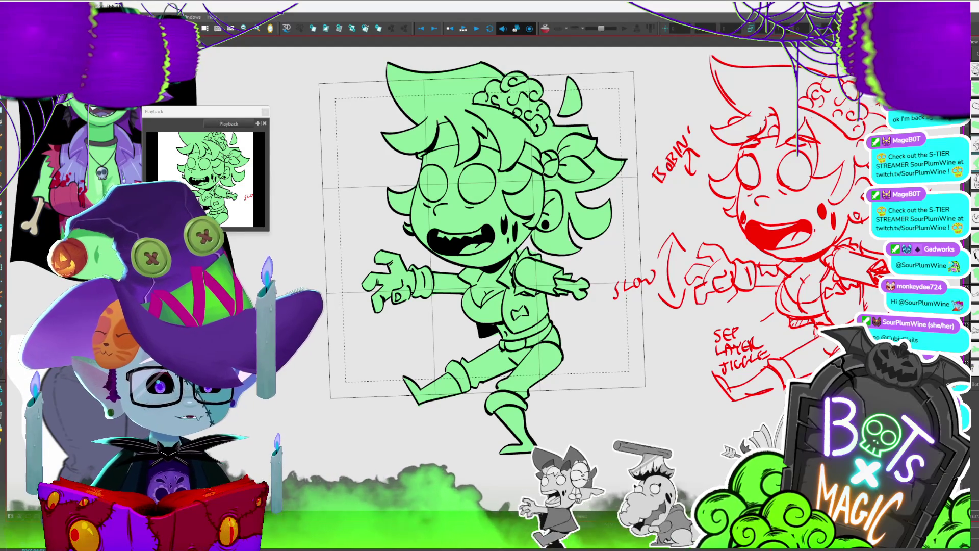
{"action": "scroll", "coordinate": [585, 234], "scroll_direction": "right", "scroll_amount": 2}
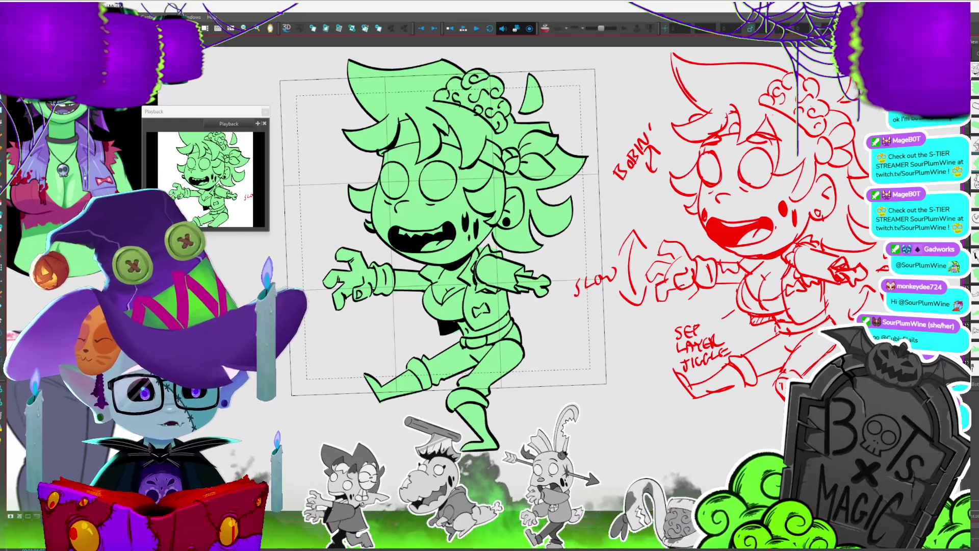
{"action": "scroll", "coordinate": [566, 232], "scroll_direction": "right", "scroll_amount": 2}
{"action": "scroll", "coordinate": [566, 233], "scroll_direction": "left", "scroll_amount": 8}
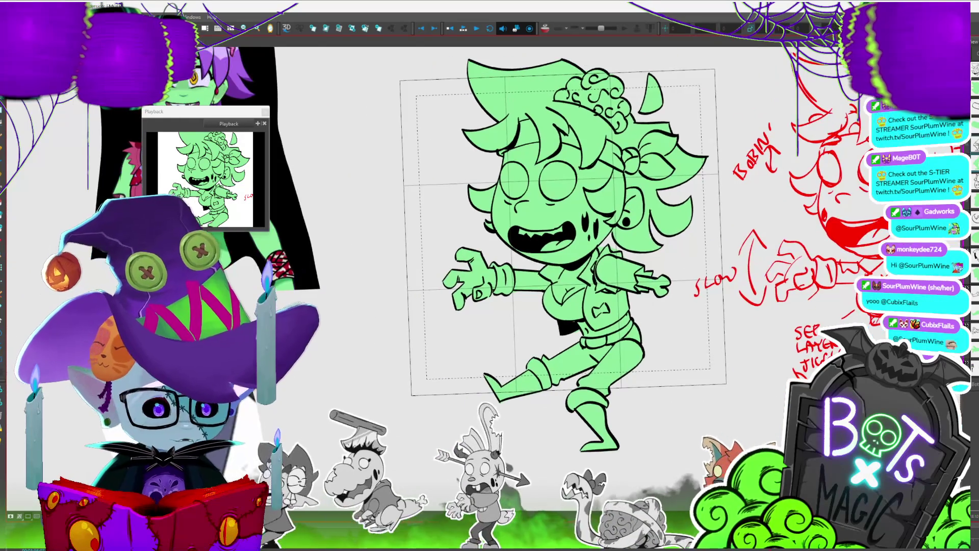
{"action": "scroll", "coordinate": [566, 233], "scroll_direction": "left", "scroll_amount": 3}
{"action": "scroll", "coordinate": [493, 318], "scroll_direction": "down", "scroll_amount": 2}
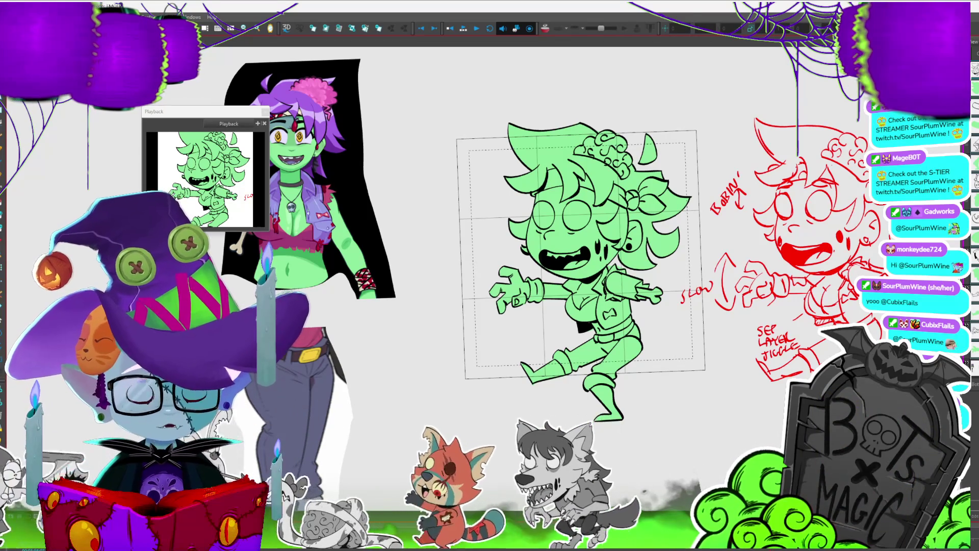
{"action": "key", "text": "ctrl+a"}
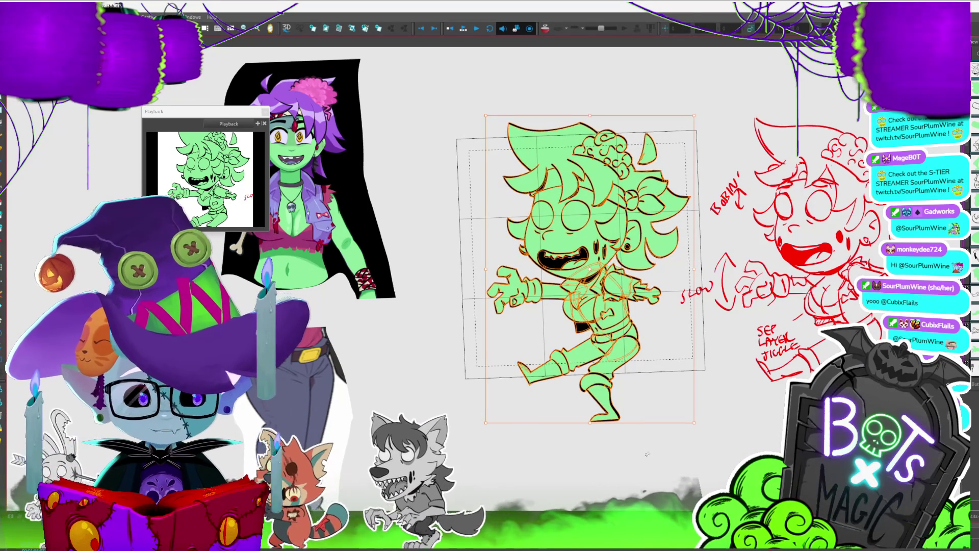
{"action": "left_click", "coordinate": [648, 443]}
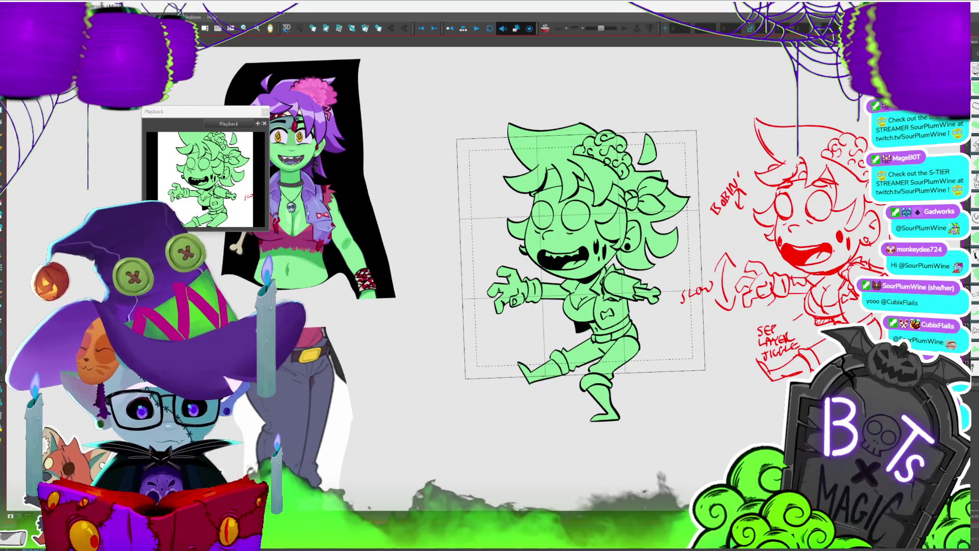
Switch to the Cutter tool and show the torso sketch over the faded colour art.
{"action": "scroll", "coordinate": [511, 361], "scroll_direction": "up", "scroll_amount": 5}
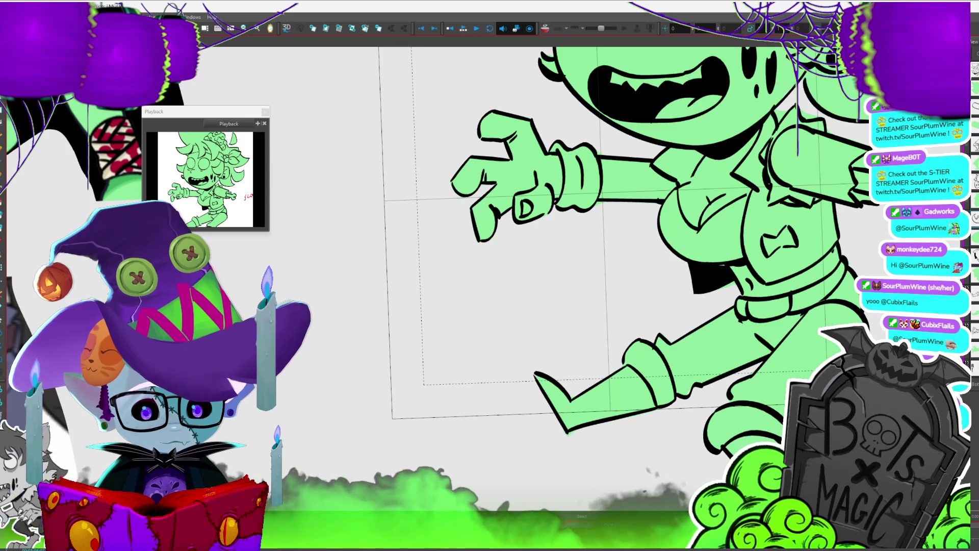
{"action": "key", "text": "alt+t"}
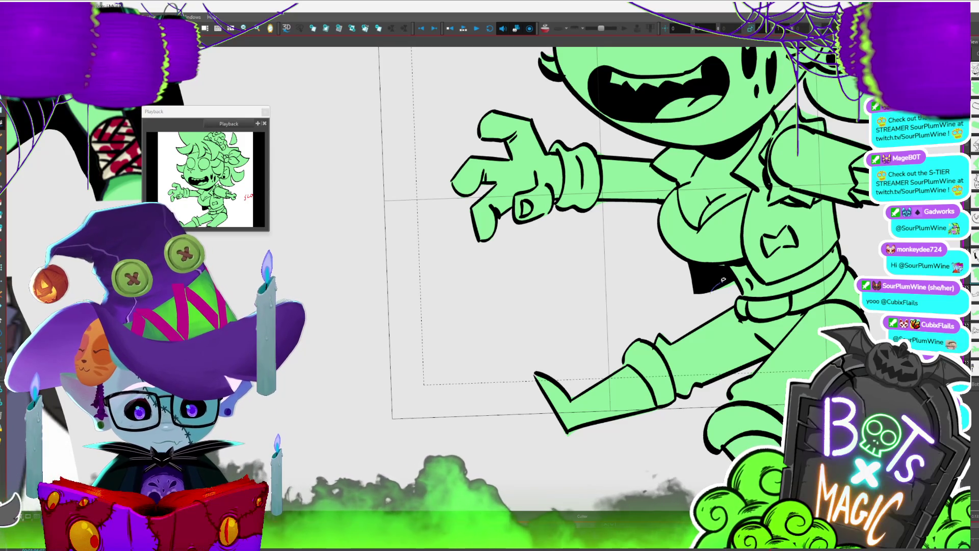
{"action": "scroll", "coordinate": [443, 305], "scroll_direction": "down", "scroll_amount": 3}
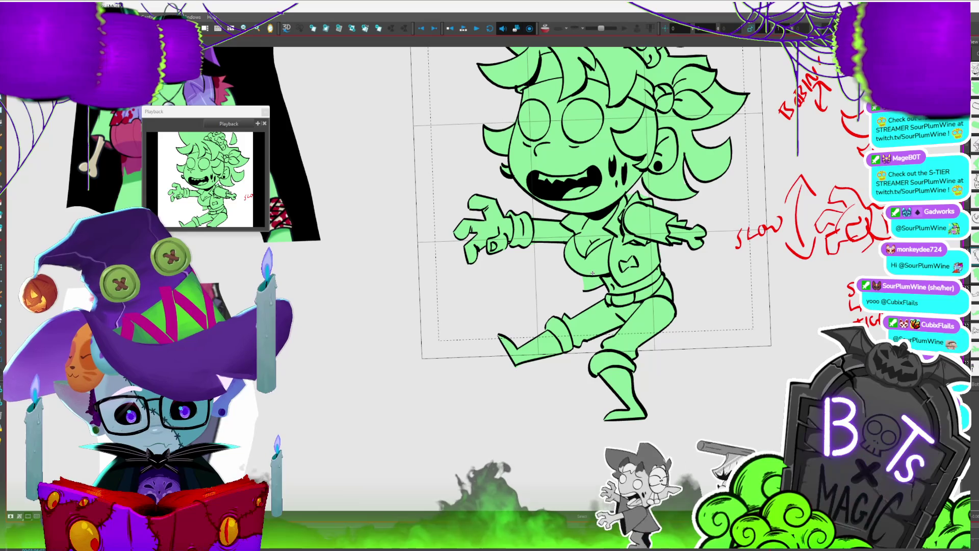
{"action": "scroll", "coordinate": [494, 324], "scroll_direction": "up", "scroll_amount": 3}
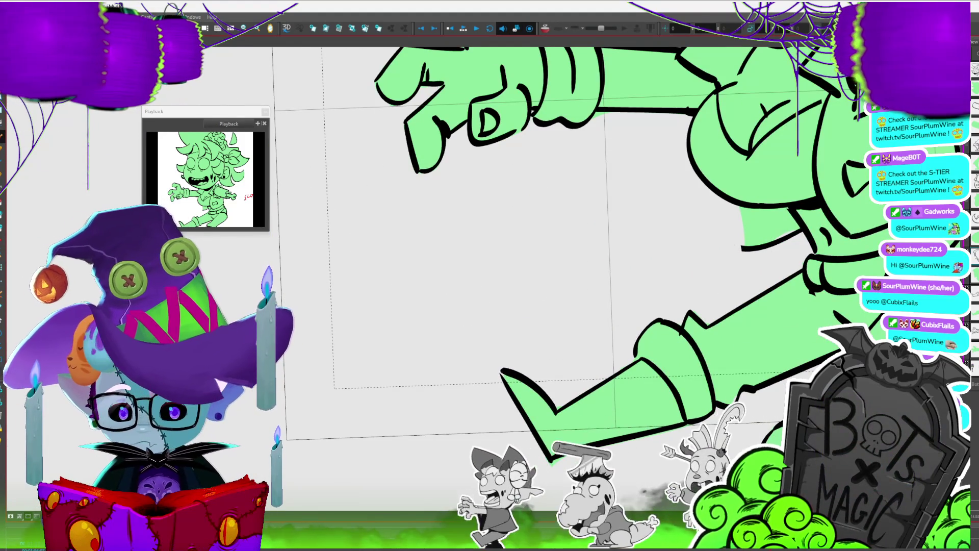
{"action": "key", "text": "shift+l"}
Select a torso sketch stroke, review the whole character and references, then show the inked head drawing.
{"action": "left_click_drag", "start_coordinate": [725, 160], "coordinate": [638, 222]}
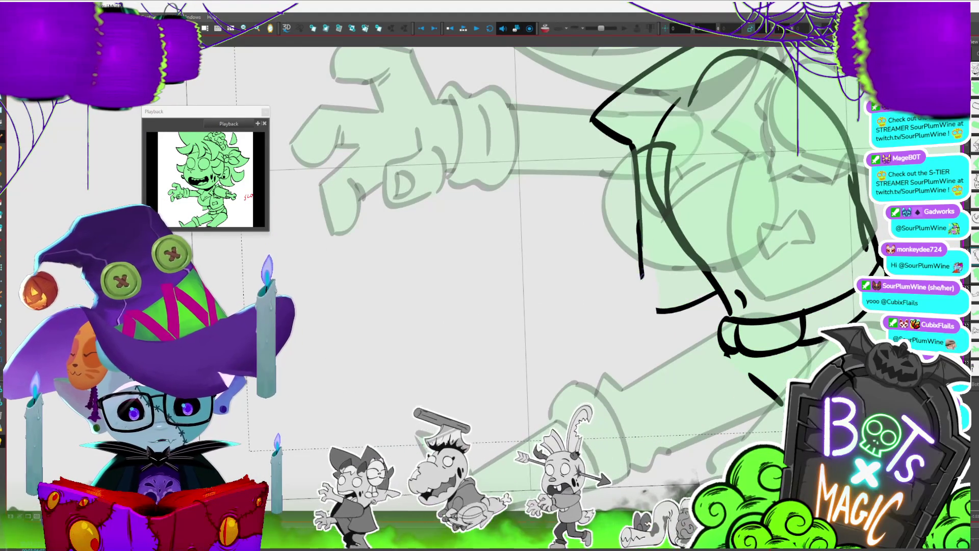
{"action": "left_click", "coordinate": [664, 317]}
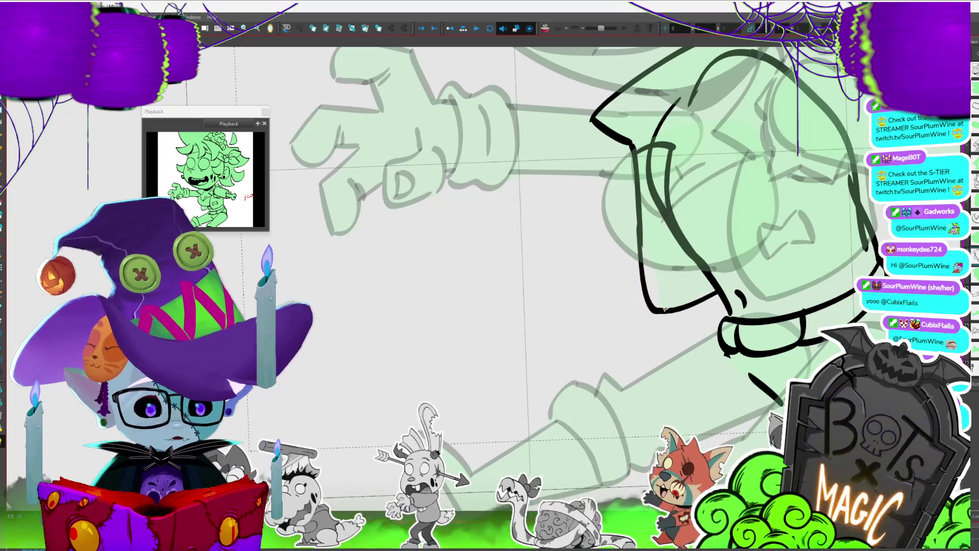
{"action": "scroll", "coordinate": [511, 244], "scroll_direction": "down", "scroll_amount": 3}
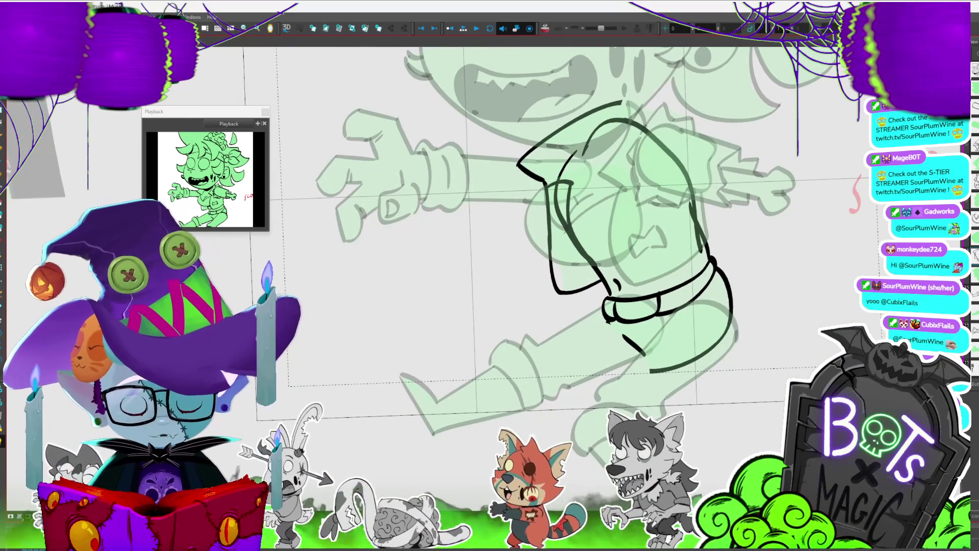
{"action": "scroll", "coordinate": [543, 289], "scroll_direction": "down", "scroll_amount": 2}
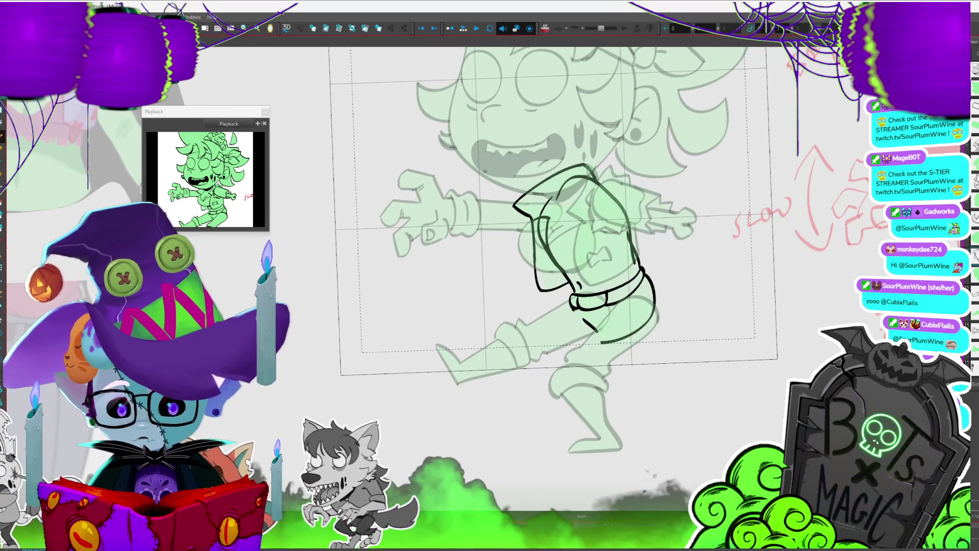
{"action": "key", "text": "1"}
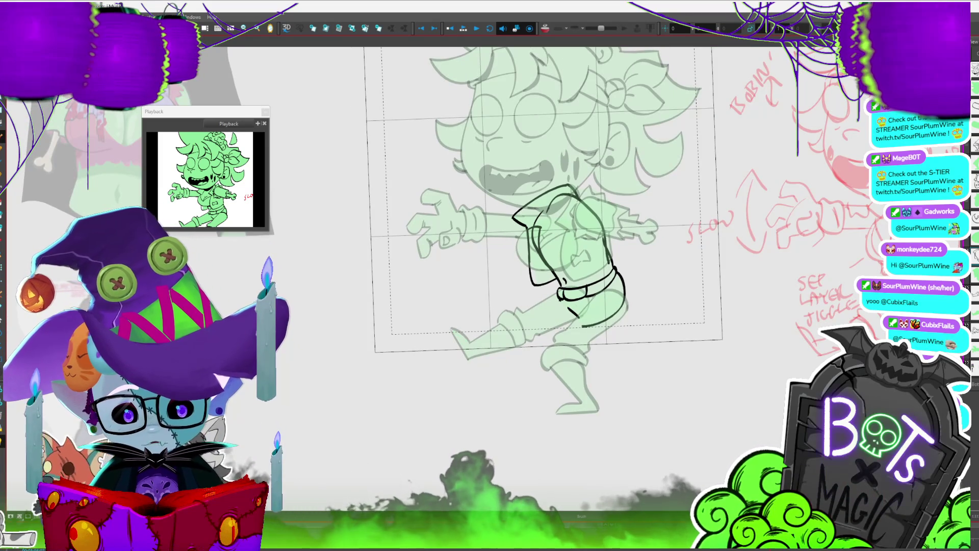
{"action": "key", "text": "2"}
{"action": "key", "text": "2"}
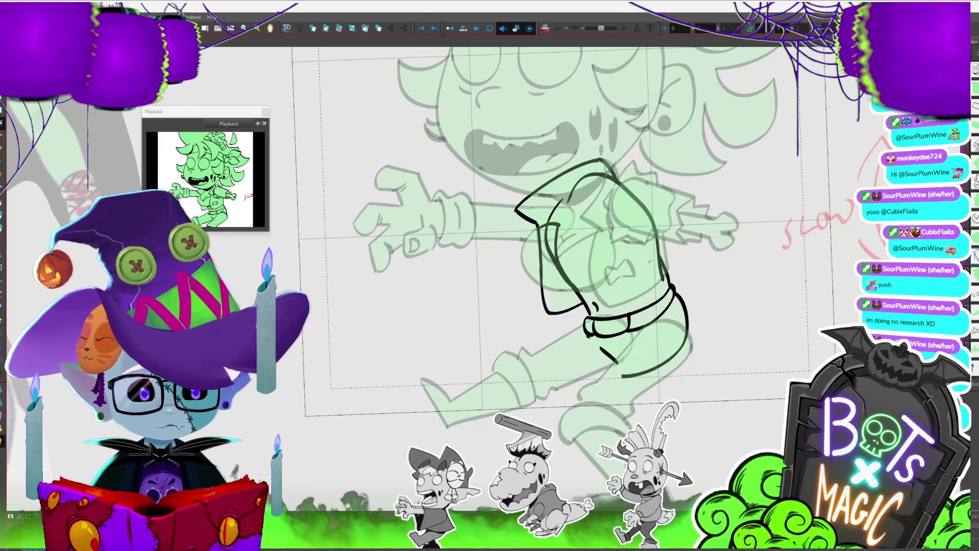
{"action": "key", "text": "2"}
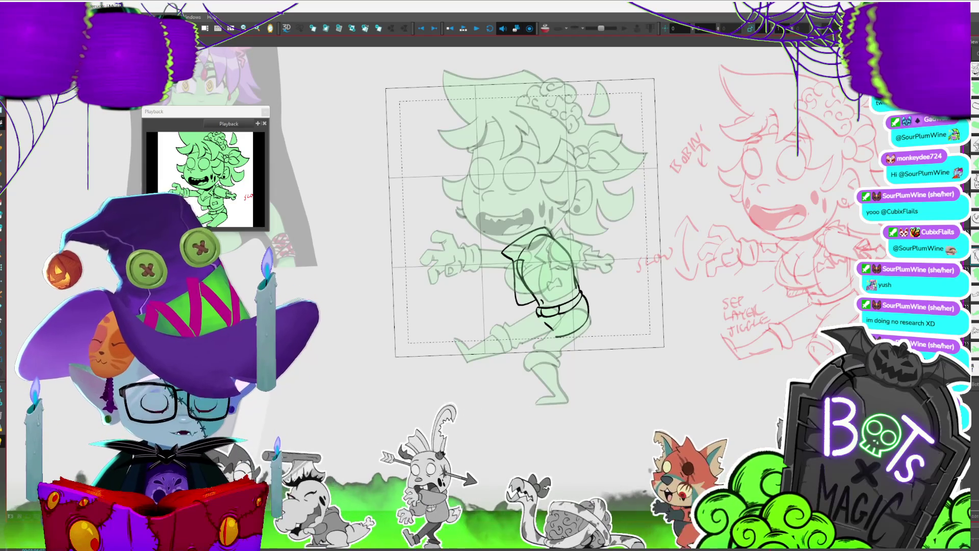
{"action": "key", "text": "."}
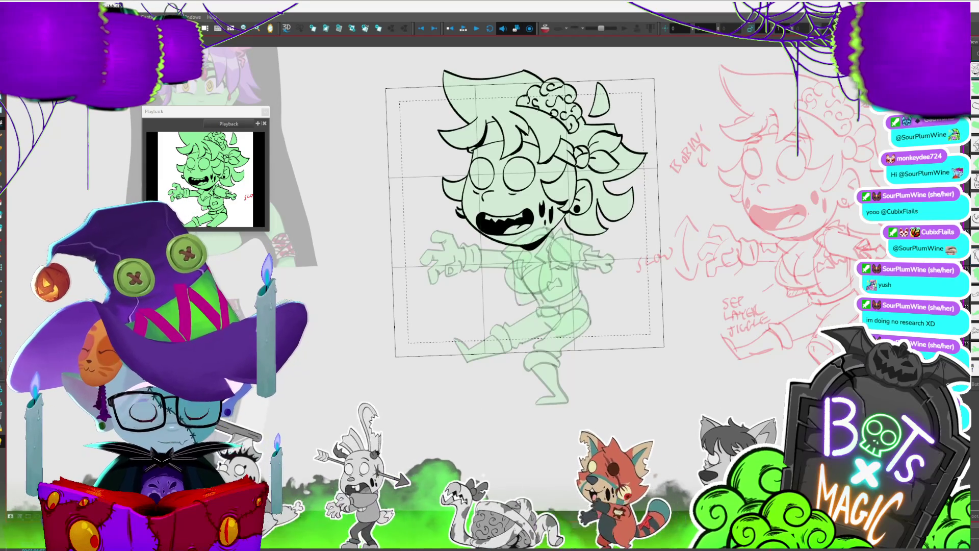
Step past the fully inked figure to a new onion-skinned frame and frame the arm and torso.
{"action": "key", "text": "."}
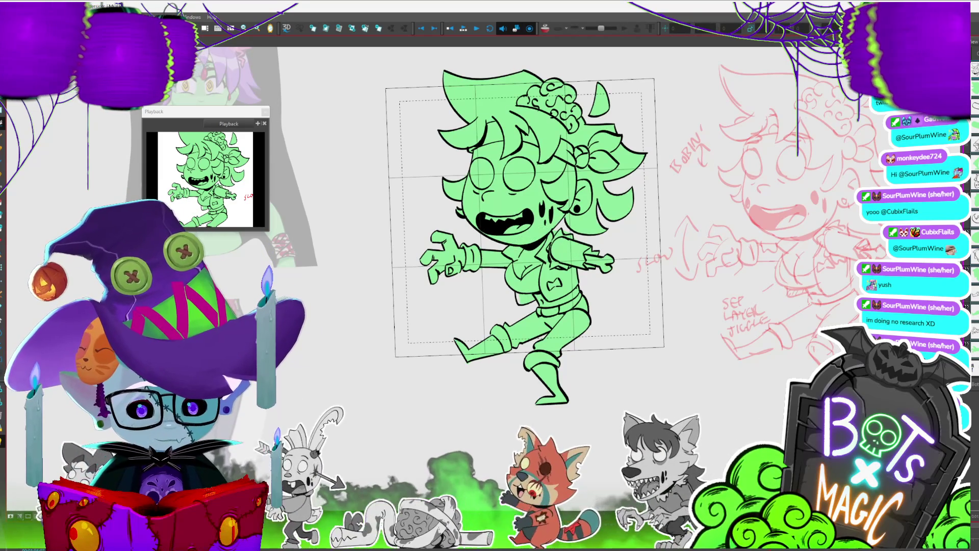
{"action": "key", "text": "."}
{"action": "scroll", "coordinate": [423, 322], "scroll_direction": "up", "scroll_amount": 5}
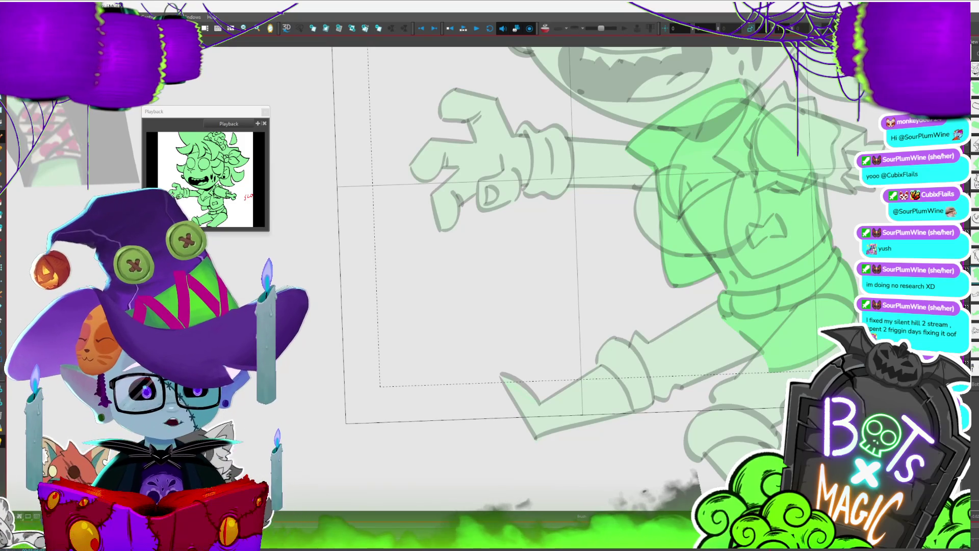
{"action": "left_click_drag", "start_coordinate": [561, 255], "coordinate": [509, 233]}
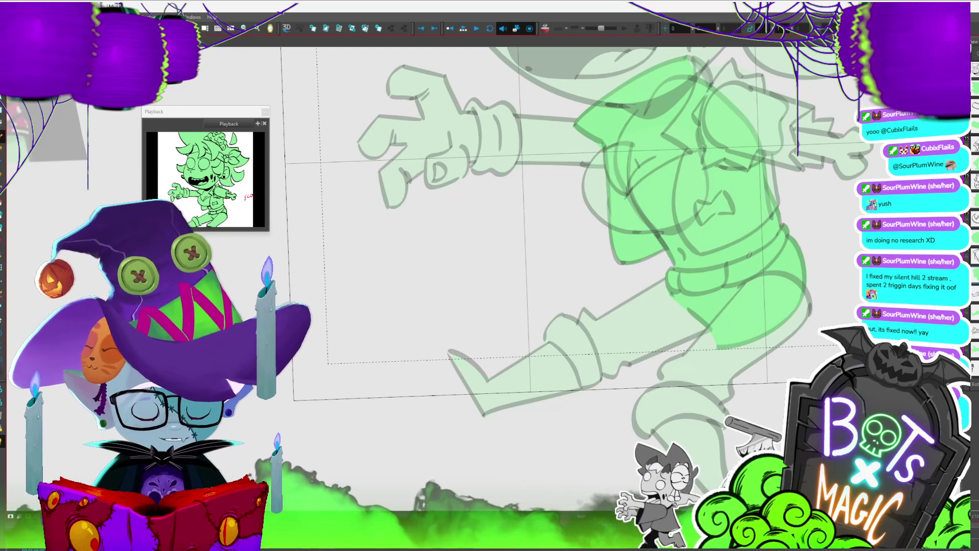
{"action": "key", "text": "2"}
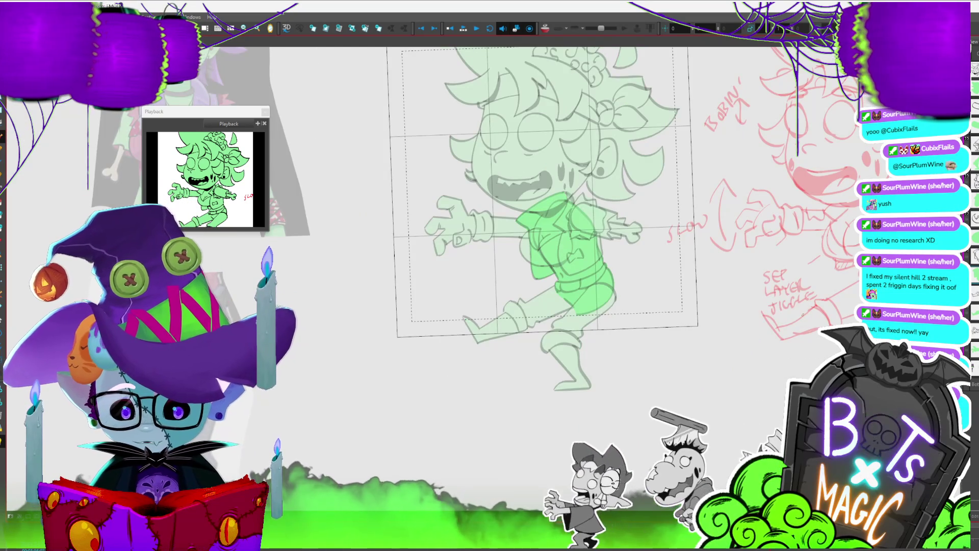
On the leg drawing, redraw the back leg line cleanly and curve the front leg line.
{"action": "key", "text": "slash"}
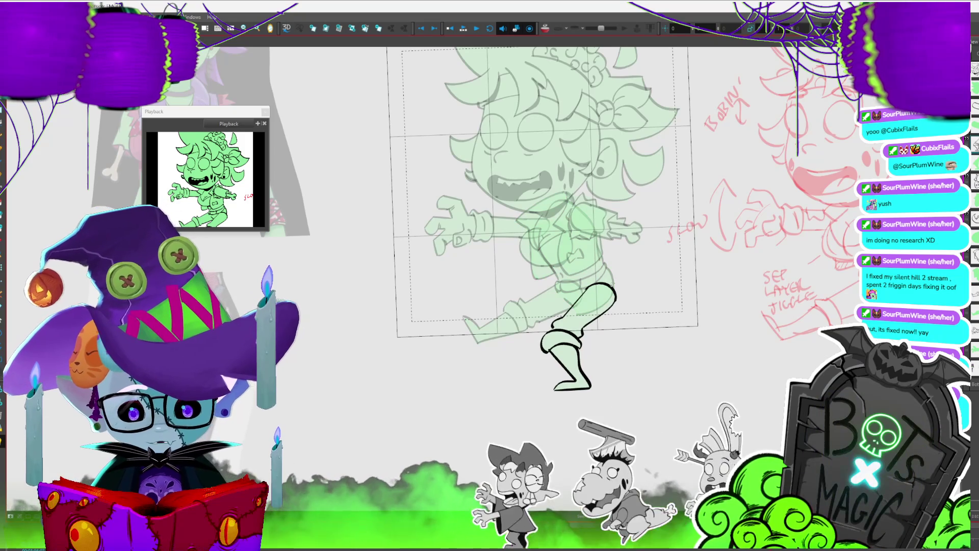
{"action": "left_click", "coordinate": [609, 286]}
{"action": "key", "text": "2"}
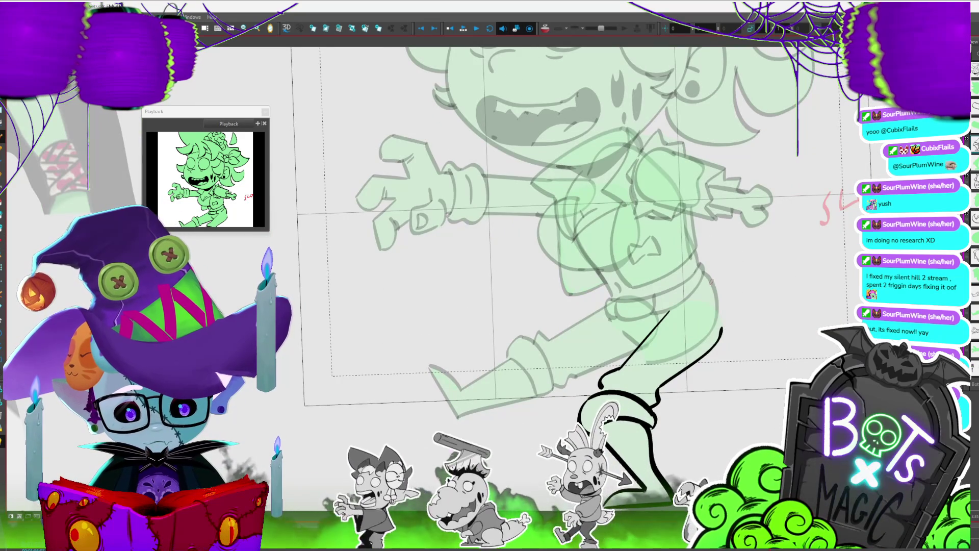
{"action": "left_click_drag", "start_coordinate": [711, 284], "coordinate": [722, 327]}
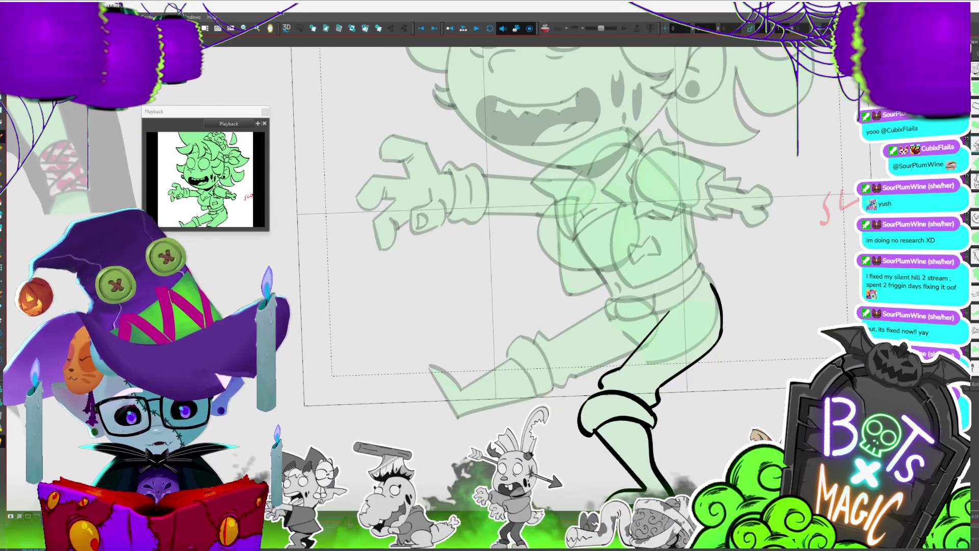
{"action": "left_click", "coordinate": [717, 276]}
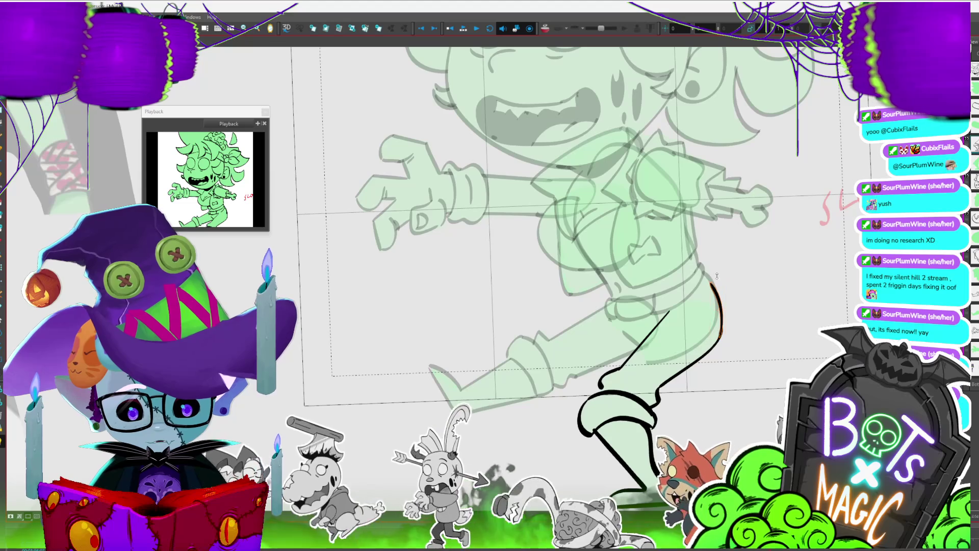
{"action": "left_click_drag", "start_coordinate": [711, 278], "coordinate": [722, 332]}
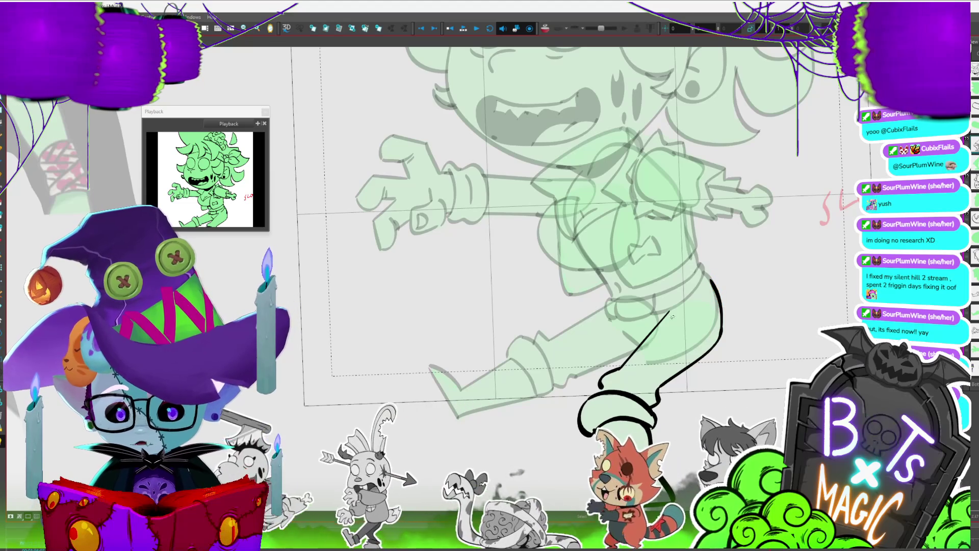
{"action": "left_click", "coordinate": [663, 323]}
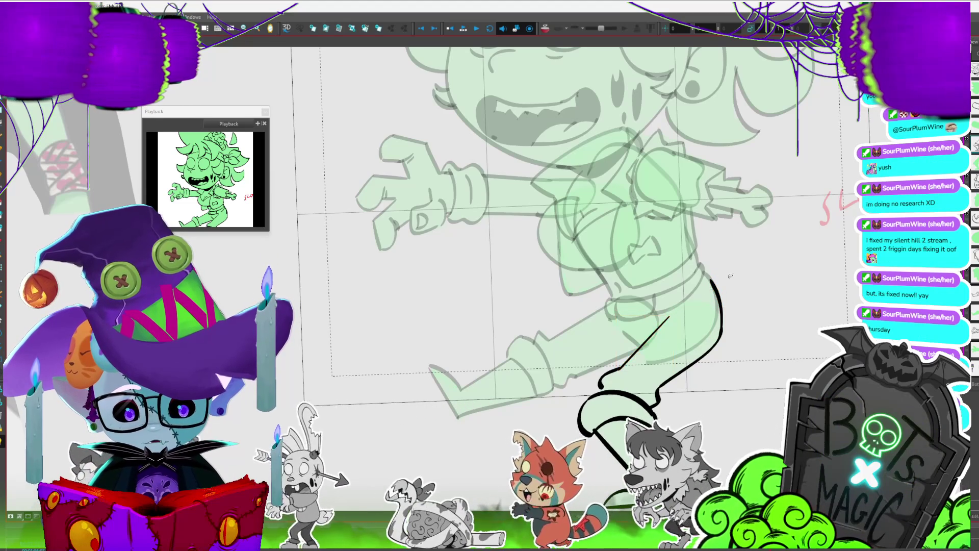
{"action": "left_click_drag", "start_coordinate": [669, 316], "coordinate": [617, 367]}
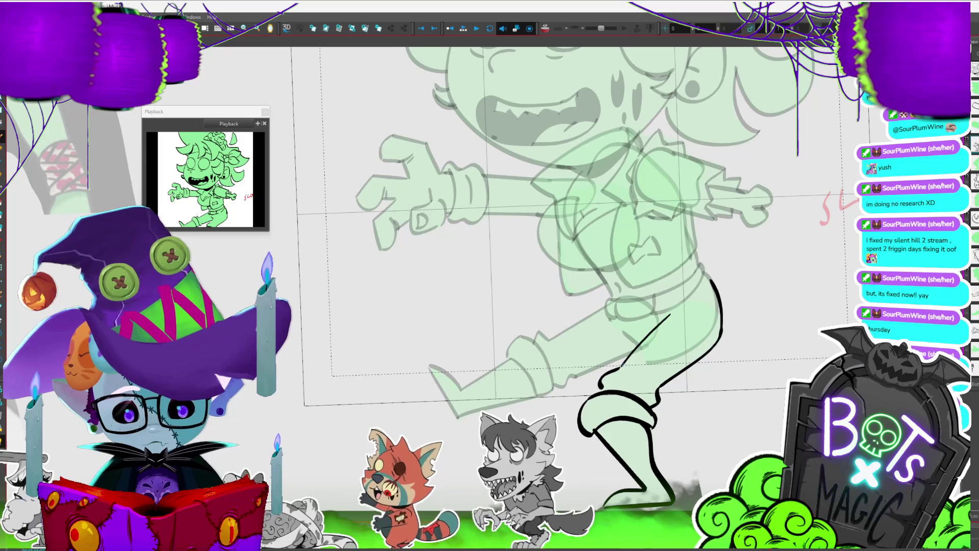
Deselect the leg stroke and sketch a new line across the upper thigh.
{"action": "left_click", "coordinate": [674, 338]}
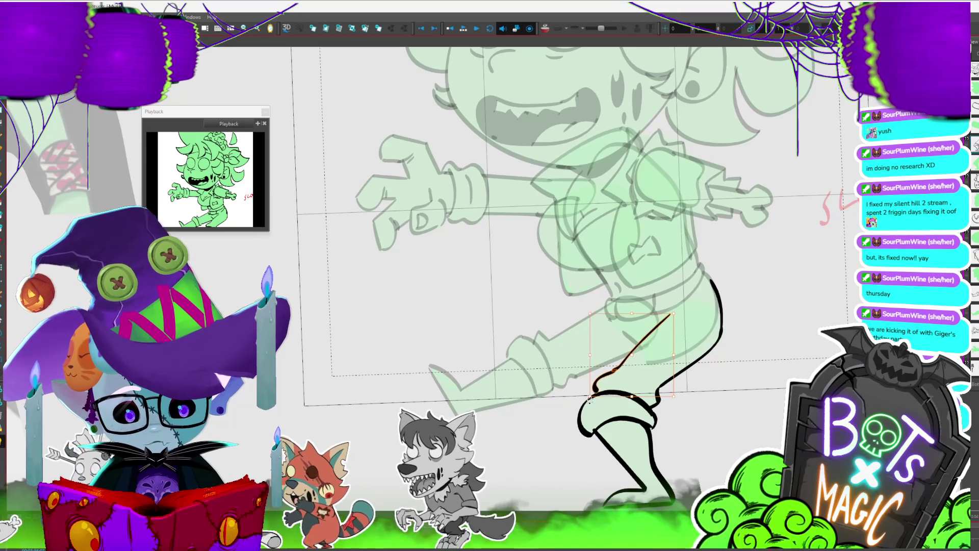
{"action": "left_click", "coordinate": [766, 295]}
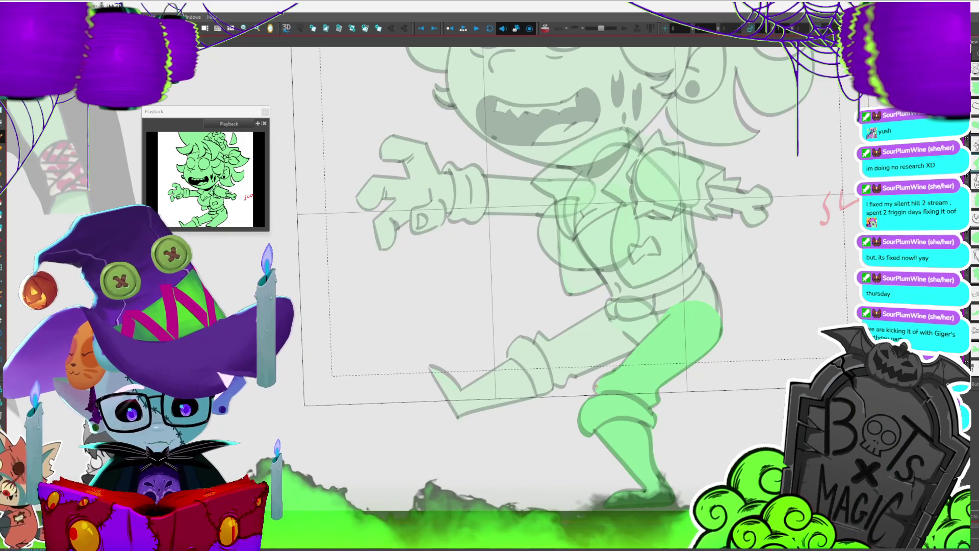
{"action": "left_click_drag", "start_coordinate": [676, 308], "coordinate": [640, 329]}
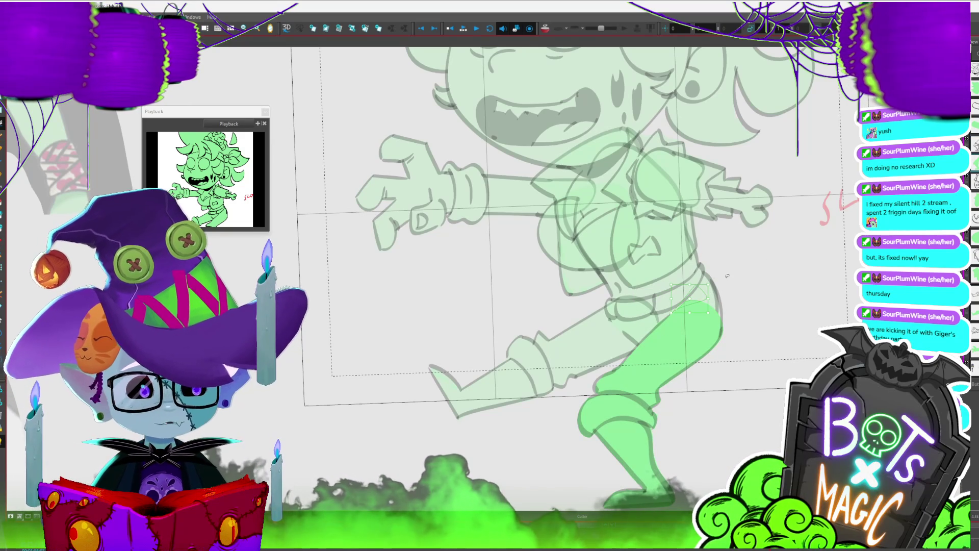
{"action": "left_click_drag", "start_coordinate": [774, 278], "coordinate": [816, 270]}
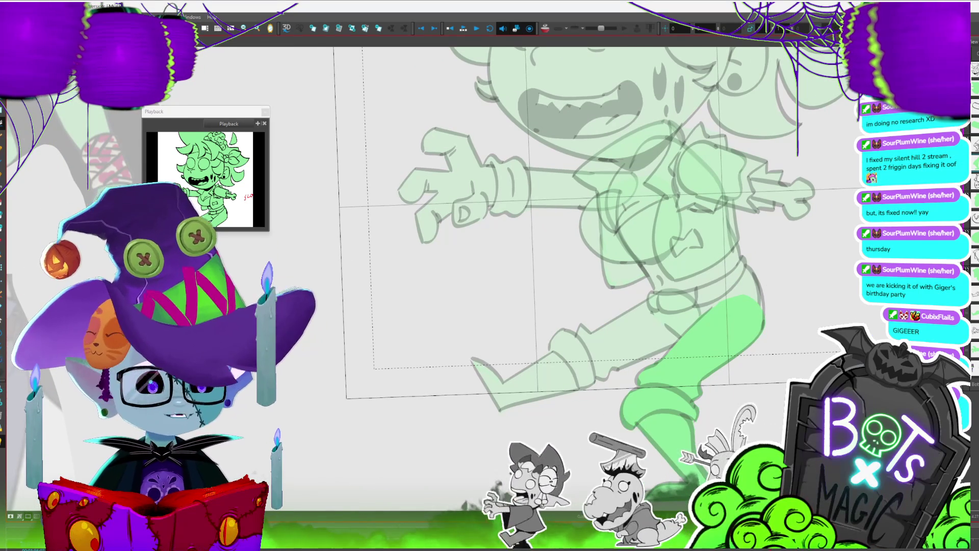
Return to the torso line-art frame and draw a short stroke joining the two lower torso lines.
{"action": "key", "text": "1"}
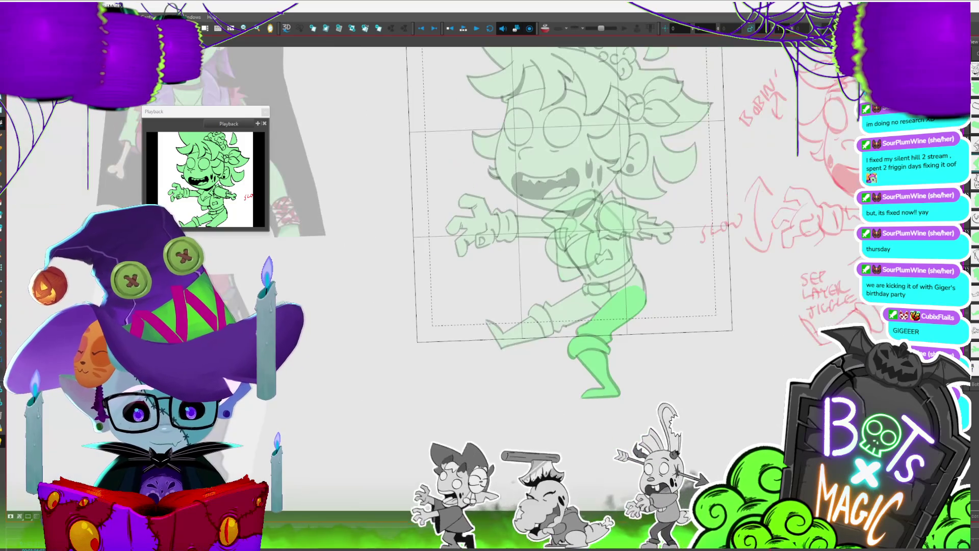
{"action": "key", "text": "period"}
{"action": "key", "text": "period"}
{"action": "key", "text": "period"}
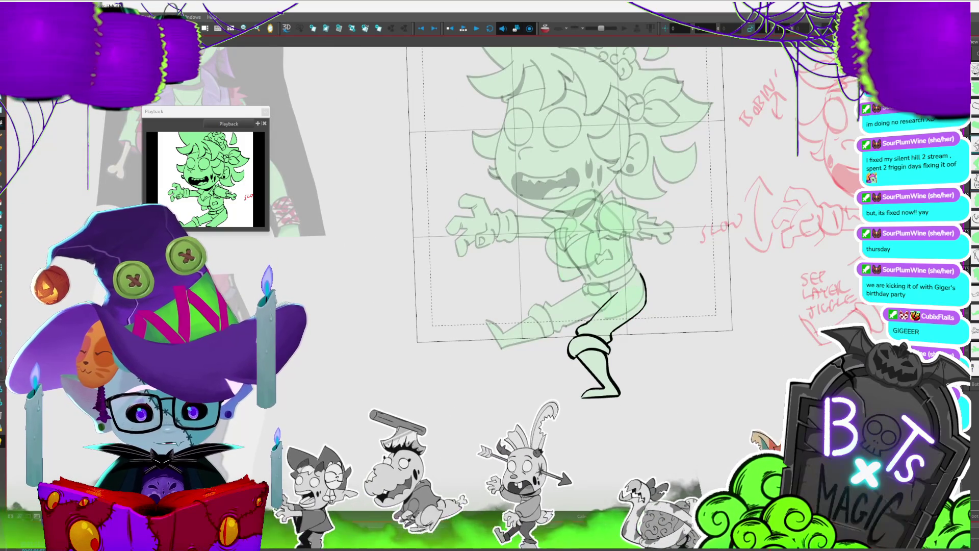
{"action": "key", "text": "comma"}
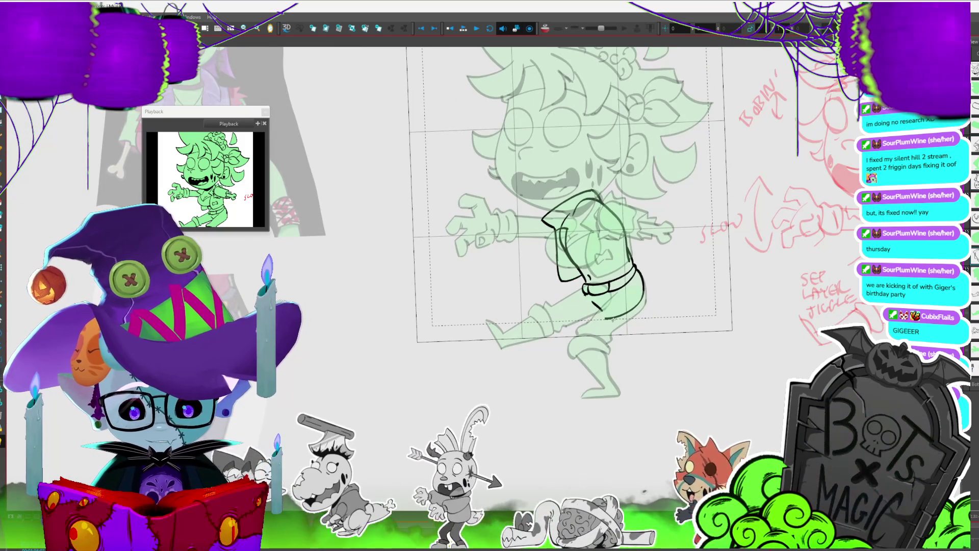
{"action": "key", "text": "Escape"}
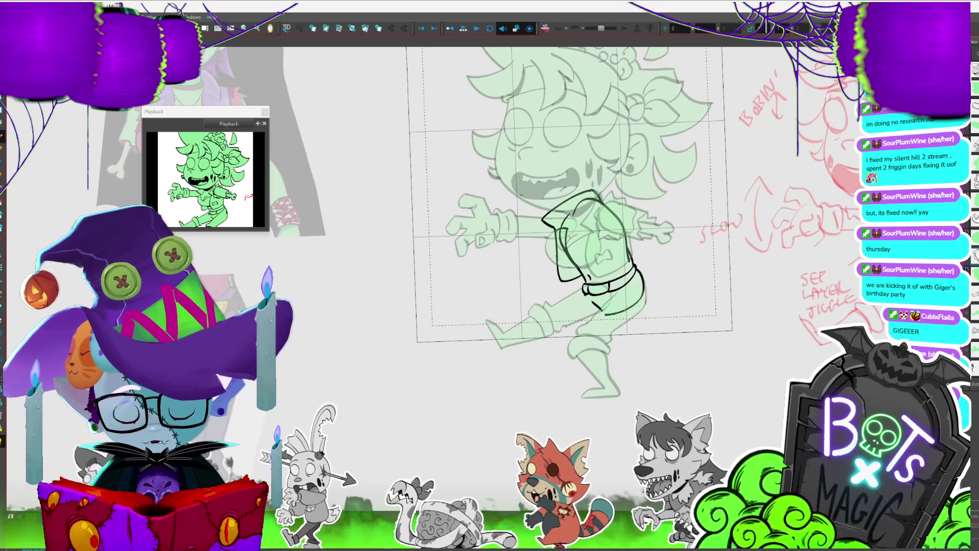
{"action": "left_click_drag", "start_coordinate": [600, 307], "coordinate": [612, 313]}
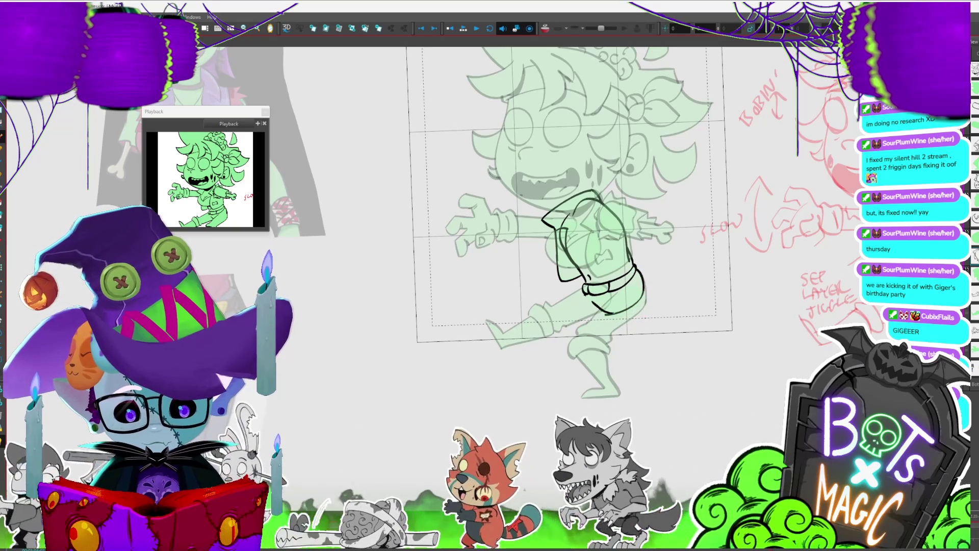
{"action": "scroll", "coordinate": [816, 311], "scroll_direction": "down", "scroll_amount": 3}
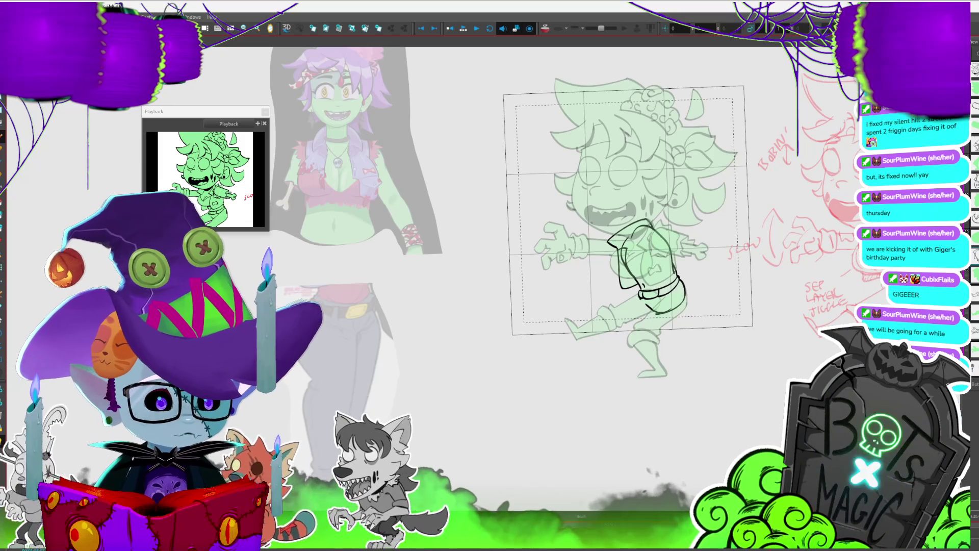
Turn off the Light Table fade to view the full-colour character up close.
{"action": "left_click_drag", "start_coordinate": [612, 230], "coordinate": [583, 251]}
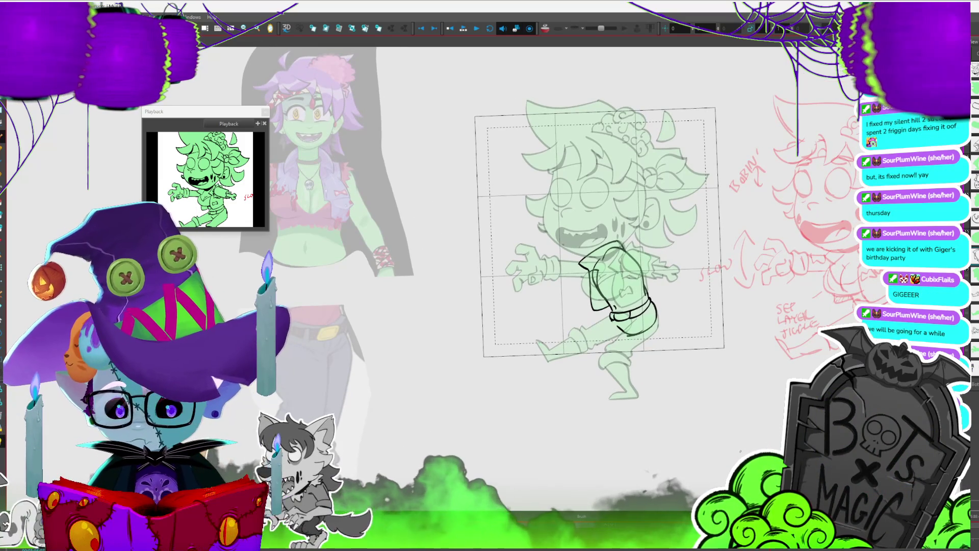
{"action": "key", "text": "shift+l"}
{"action": "scroll", "coordinate": [622, 347], "scroll_direction": "up", "scroll_amount": 2}
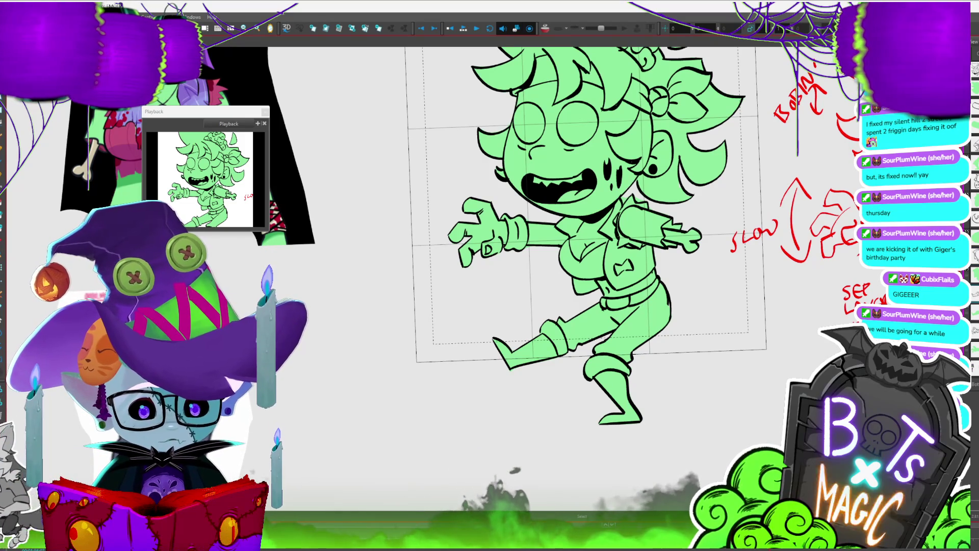
{"action": "left_click", "coordinate": [637, 308]}
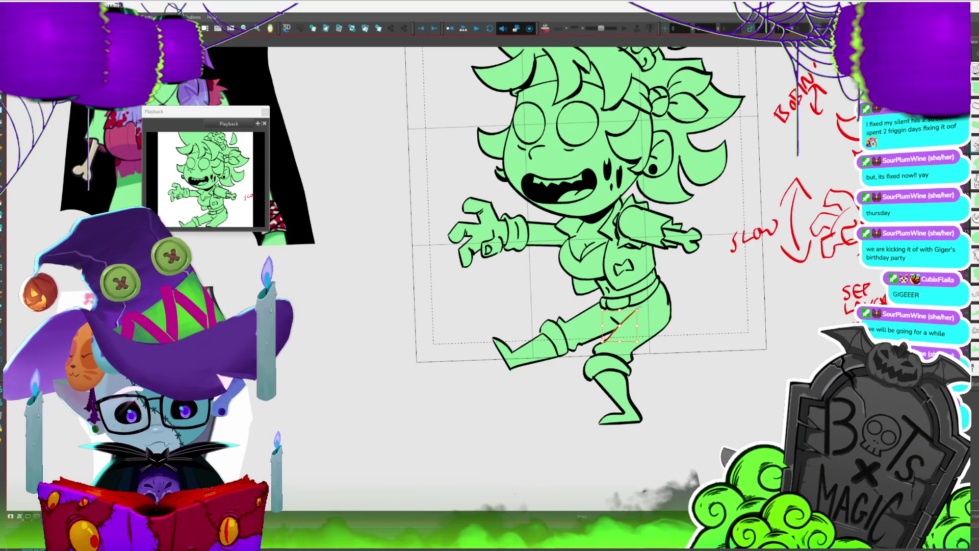
{"action": "key", "text": "Escape"}
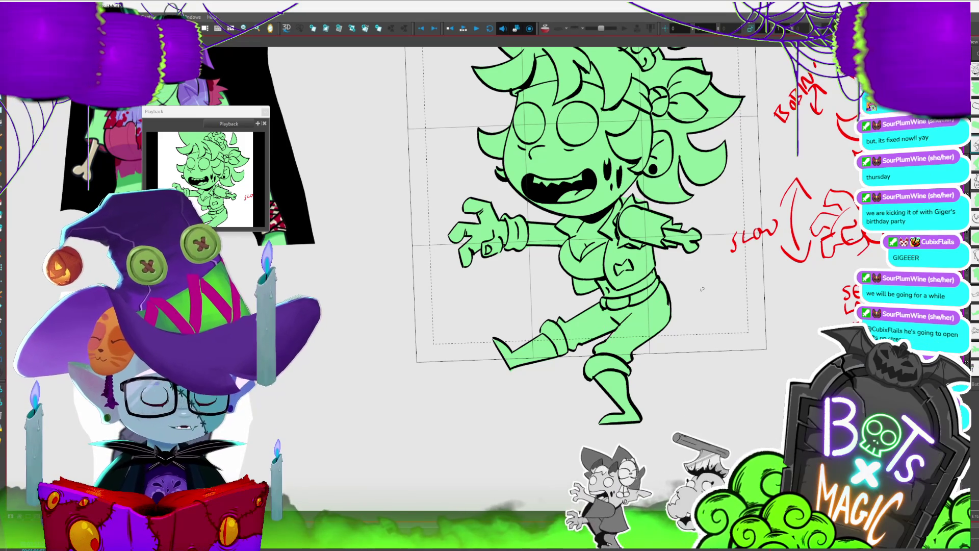
{"action": "scroll", "coordinate": [703, 289], "scroll_direction": "up", "scroll_amount": 2}
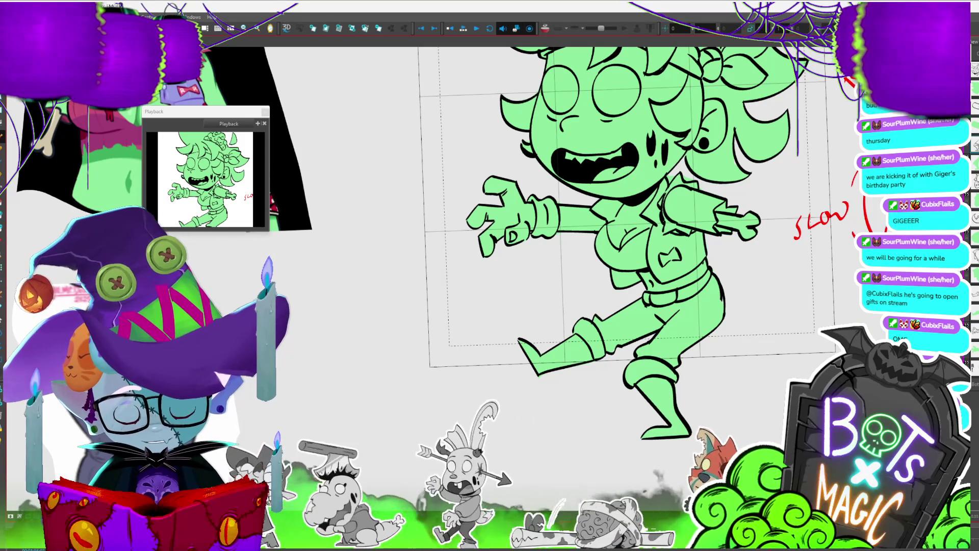
{"action": "scroll", "coordinate": [470, 249], "scroll_direction": "down", "scroll_amount": 3}
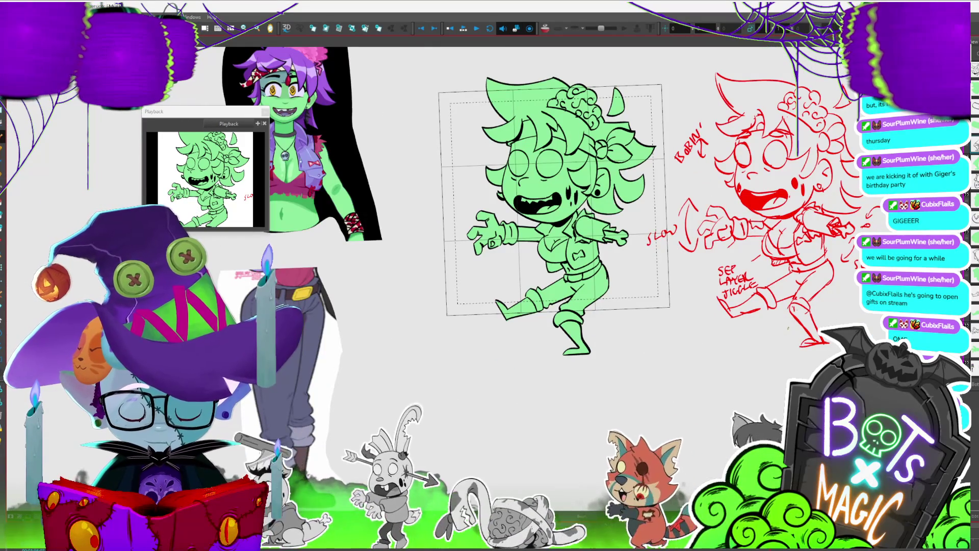
{"action": "scroll", "coordinate": [516, 240], "scroll_direction": "up", "scroll_amount": 2}
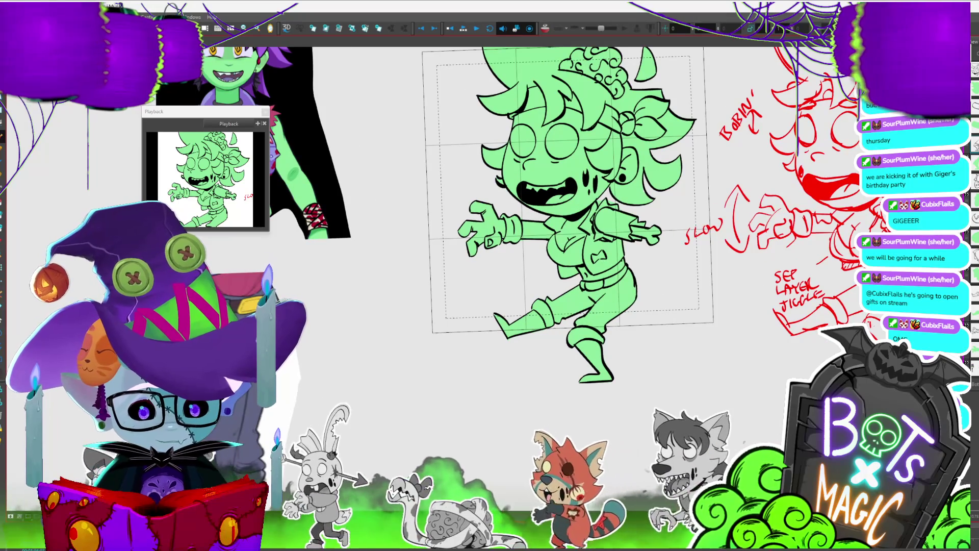
{"action": "double_click", "coordinate": [601, 338]}
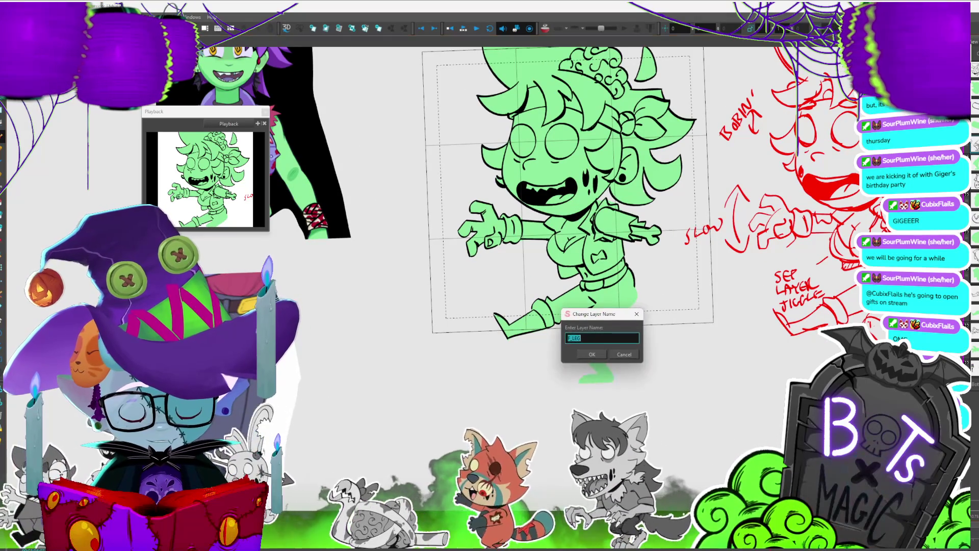
{"action": "key", "text": "Return"}
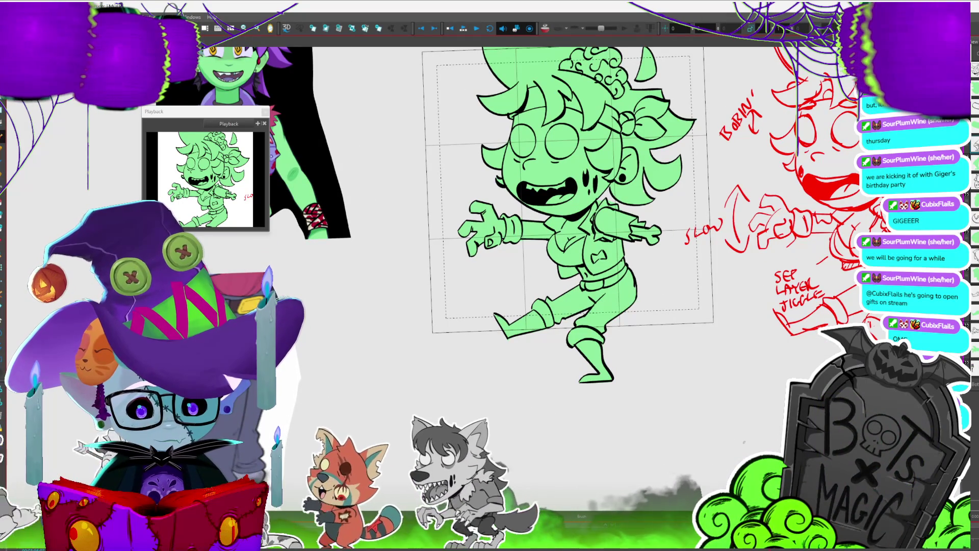
{"action": "scroll", "coordinate": [663, 352], "scroll_direction": "up", "scroll_amount": 3}
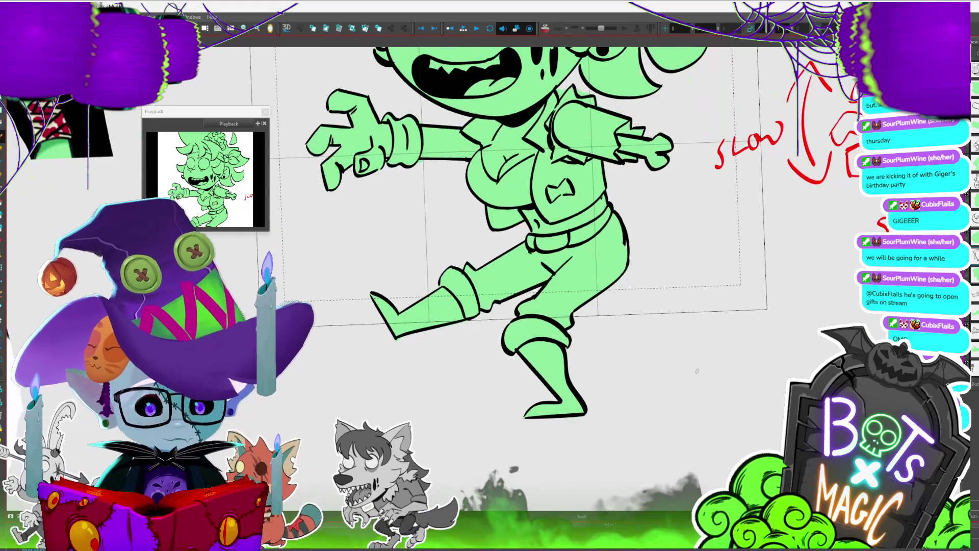
{"action": "mouse_move", "coordinate": [613, 208]}
{"action": "left_mouse_down"}
{"action": "mouse_move", "coordinate": [629, 255]}
{"action": "mouse_move", "coordinate": [563, 283]}
{"action": "left_mouse_up"}
{"action": "left_click", "coordinate": [630, 248]}
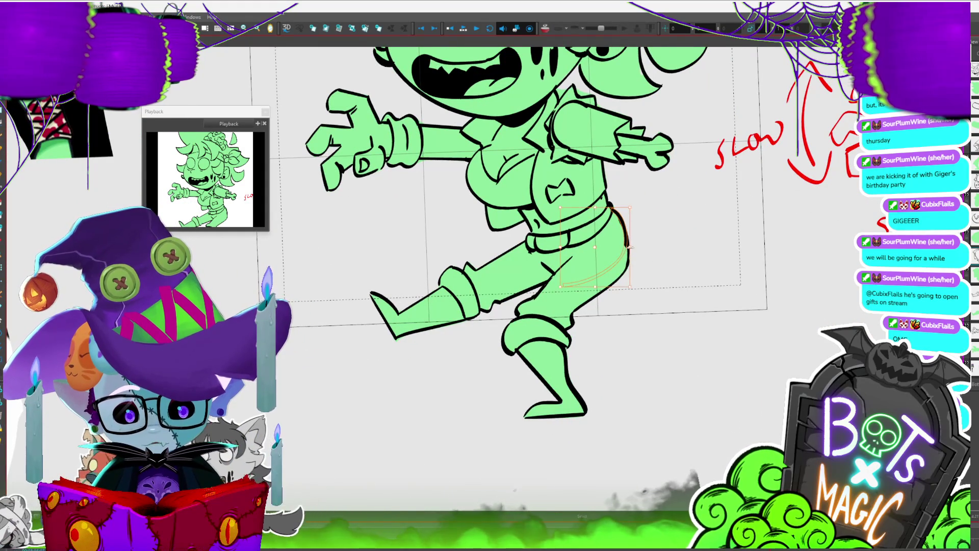
{"action": "key", "text": "Delete"}
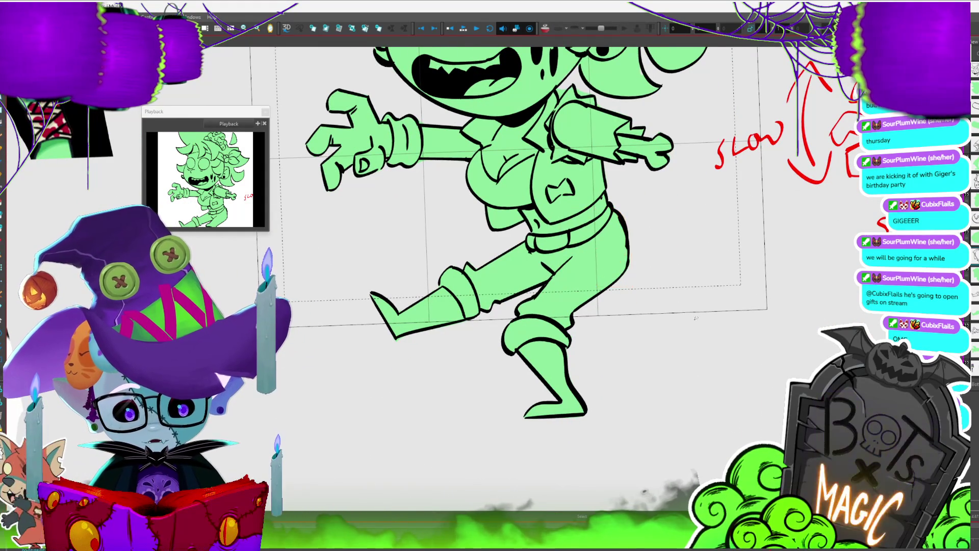
{"action": "scroll", "coordinate": [630, 246], "scroll_direction": "down", "scroll_amount": 3}
{"action": "scroll", "coordinate": [591, 230], "scroll_direction": "down", "scroll_amount": 2}
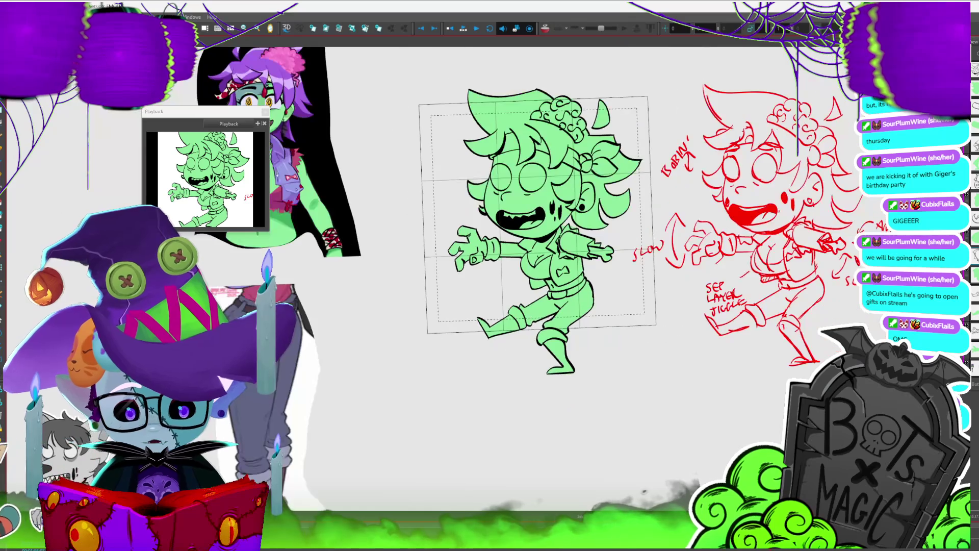
{"action": "scroll", "coordinate": [490, 265], "scroll_direction": "up", "scroll_amount": 4}
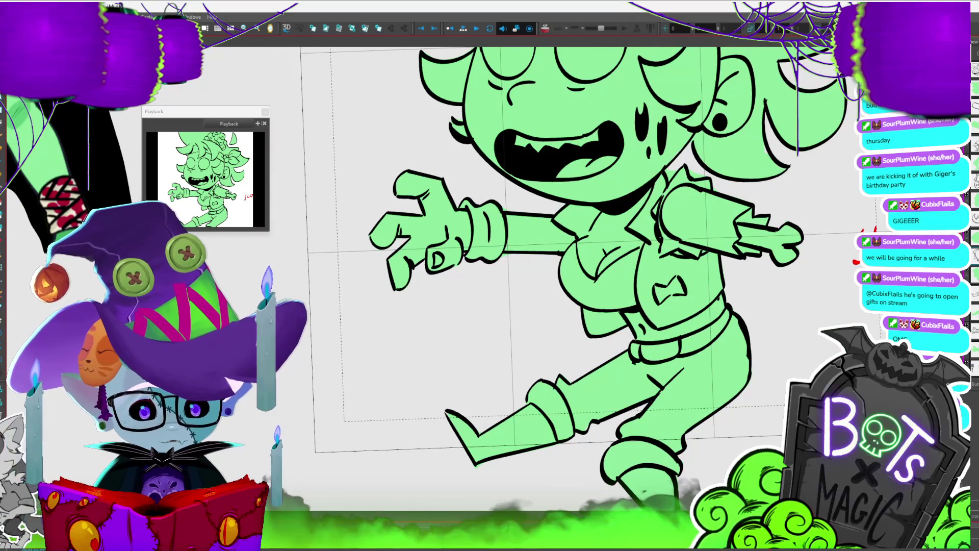
{"action": "scroll", "coordinate": [523, 280], "scroll_direction": "right", "scroll_amount": 3}
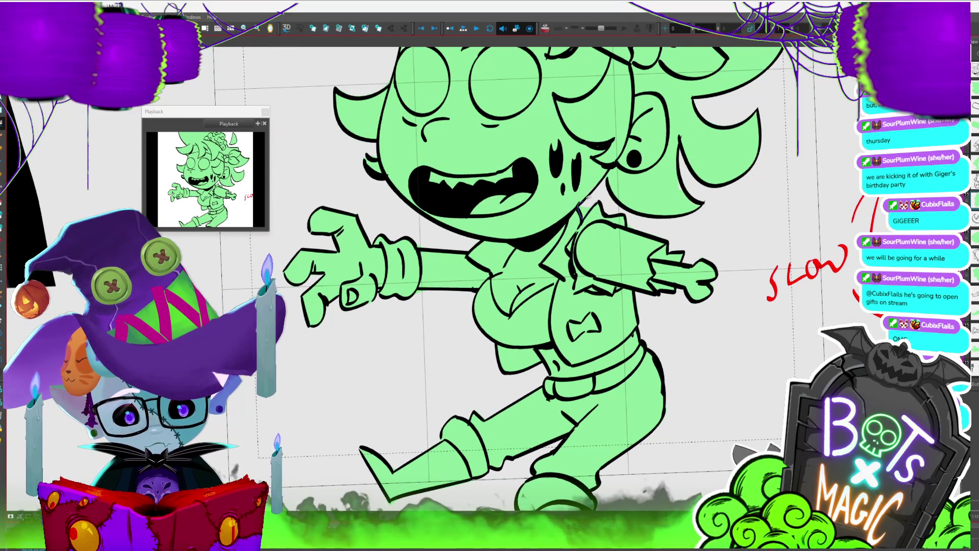
{"action": "scroll", "coordinate": [542, 274], "scroll_direction": "down", "scroll_amount": 3}
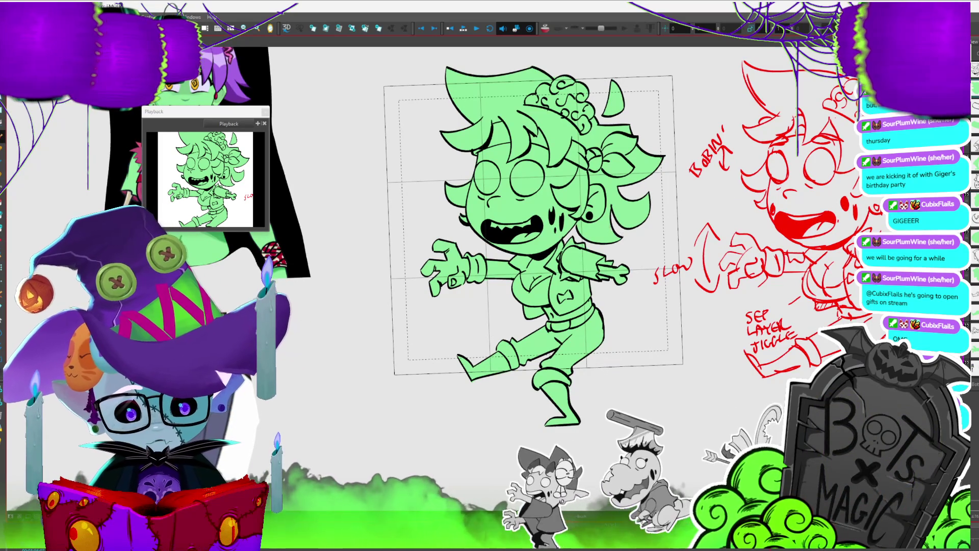
{"action": "scroll", "coordinate": [810, 311], "scroll_direction": "down", "scroll_amount": 1}
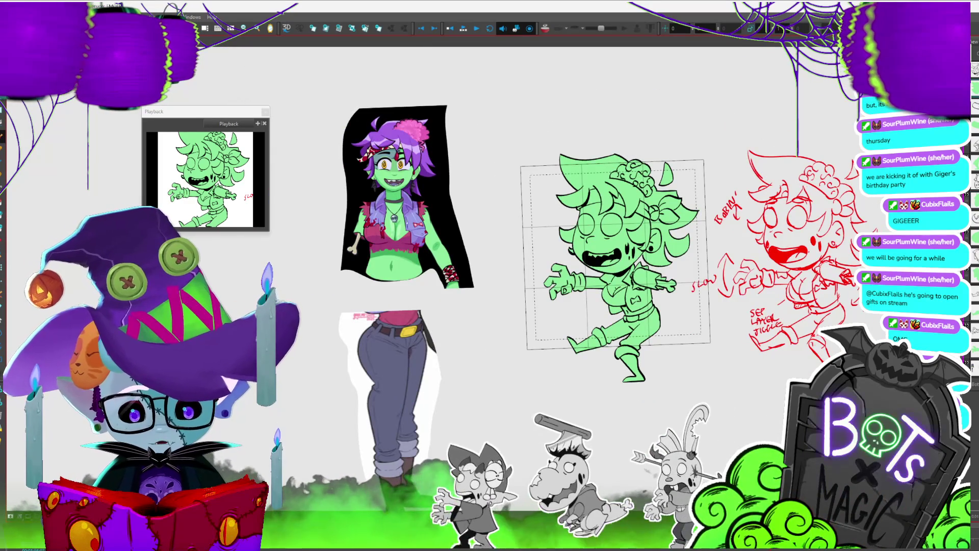
{"action": "scroll", "coordinate": [567, 273], "scroll_direction": "up", "scroll_amount": 1}
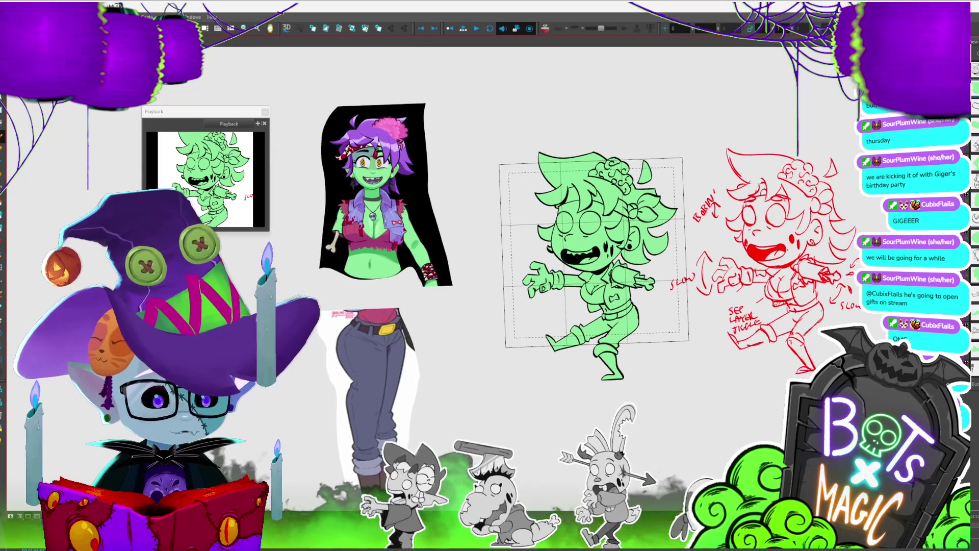
{"action": "scroll", "coordinate": [486, 288], "scroll_direction": "down", "scroll_amount": 1}
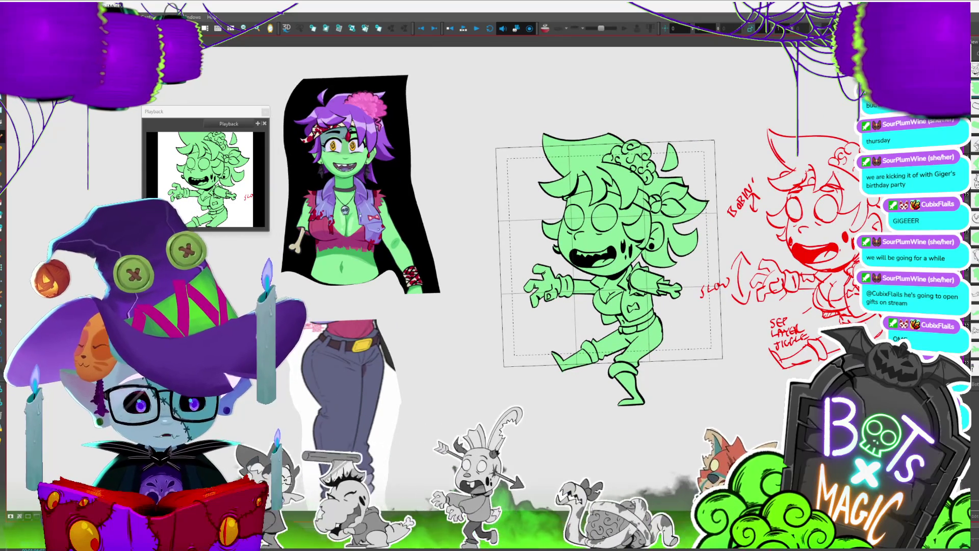
{"action": "scroll", "coordinate": [587, 276], "scroll_direction": "up", "scroll_amount": 2}
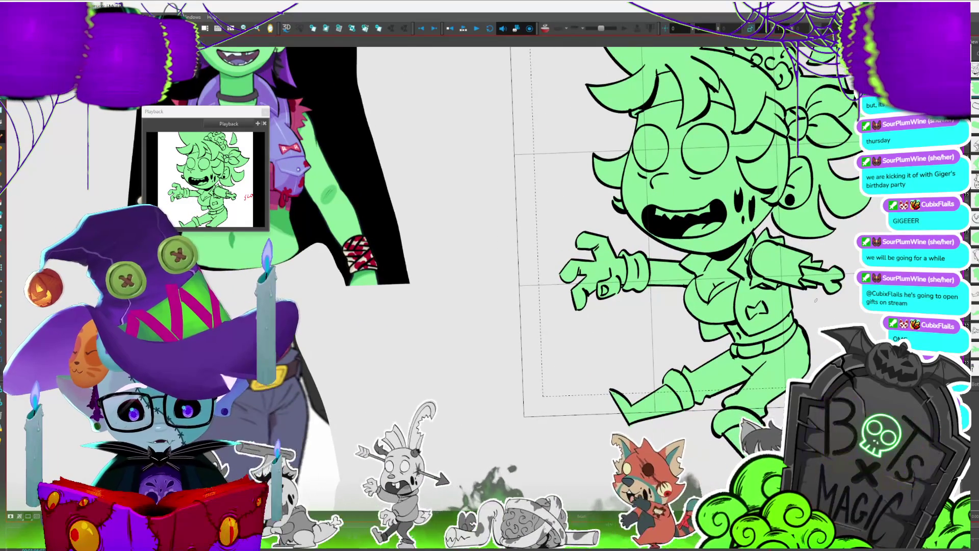
{"action": "scroll", "coordinate": [586, 276], "scroll_direction": "down", "scroll_amount": 2}
{"action": "scroll", "coordinate": [569, 244], "scroll_direction": "right", "scroll_amount": 4}
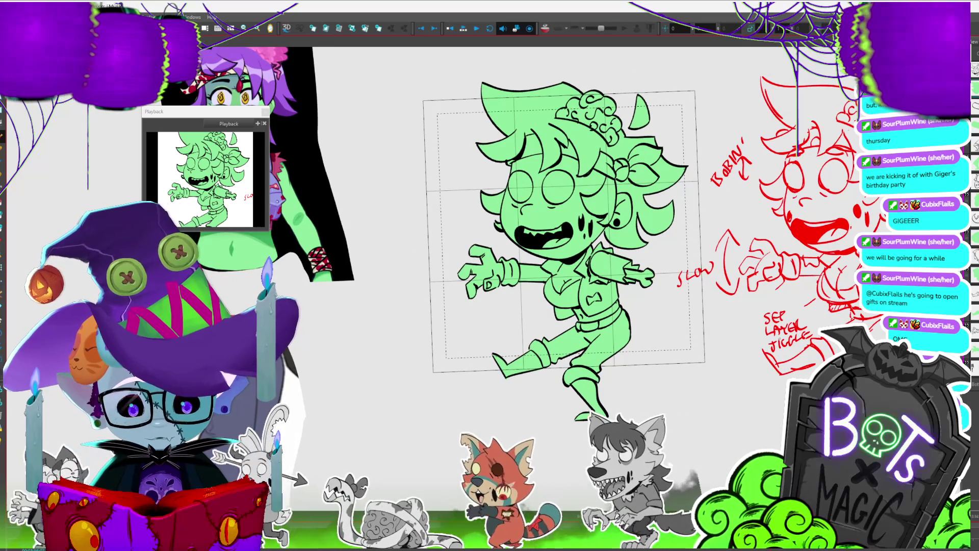
{"action": "scroll", "coordinate": [551, 245], "scroll_direction": "down", "scroll_amount": 2}
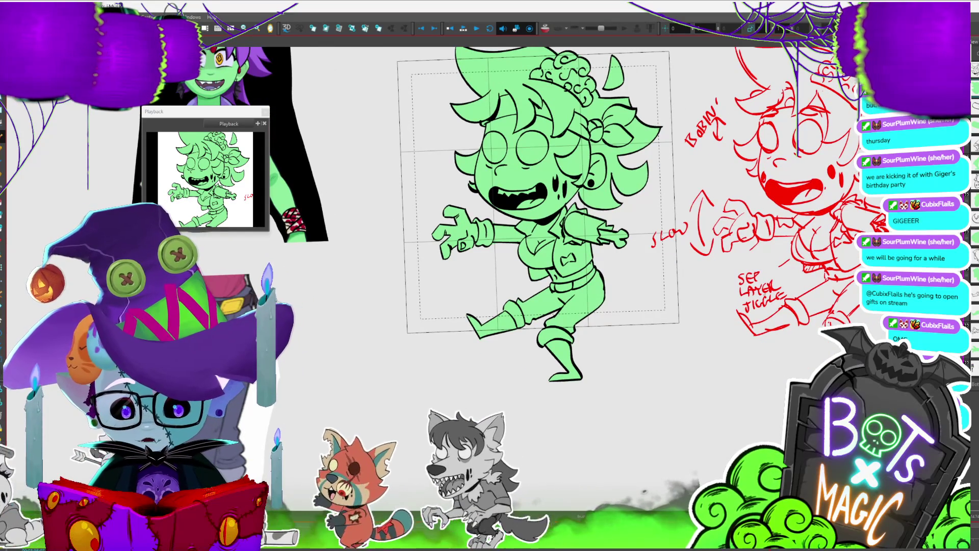
{"action": "scroll", "coordinate": [577, 245], "scroll_direction": "down", "scroll_amount": 2}
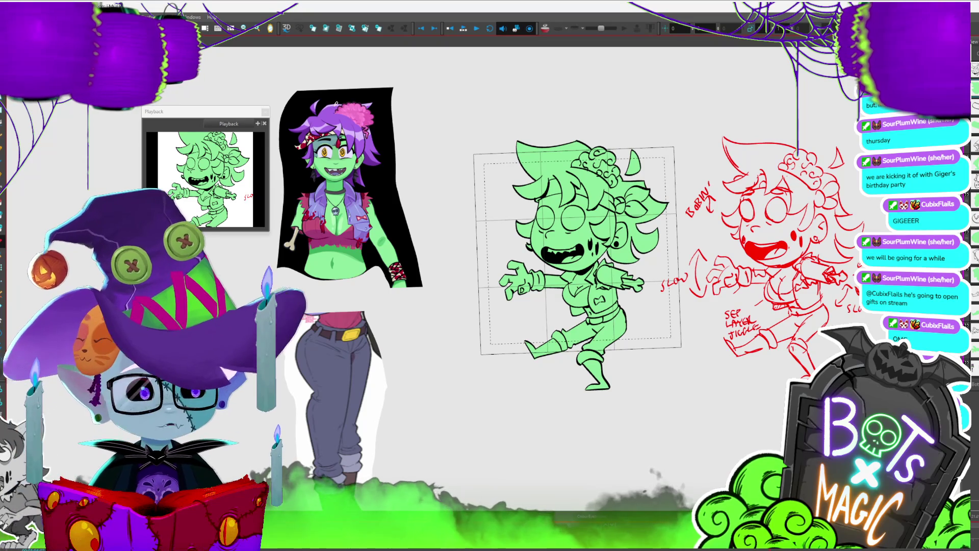
{"action": "scroll", "coordinate": [576, 193], "scroll_direction": "up", "scroll_amount": 3}
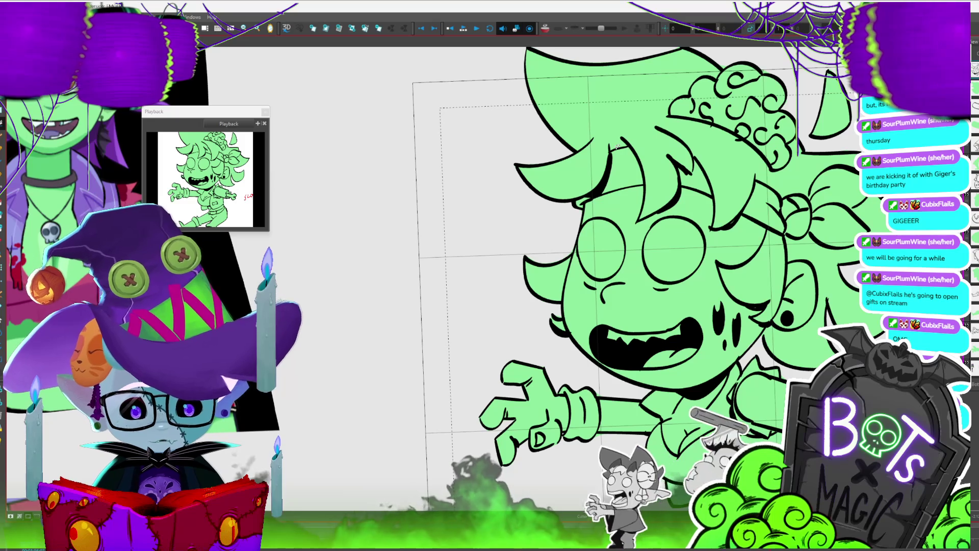
Trace purple lines along the hair edges and strands, enclosing the top of the head.
{"action": "mouse_move", "coordinate": [564, 202]}
{"action": "left_mouse_down"}
{"action": "mouse_move", "coordinate": [610, 147]}
{"action": "mouse_move", "coordinate": [632, 145]}
{"action": "left_mouse_up"}
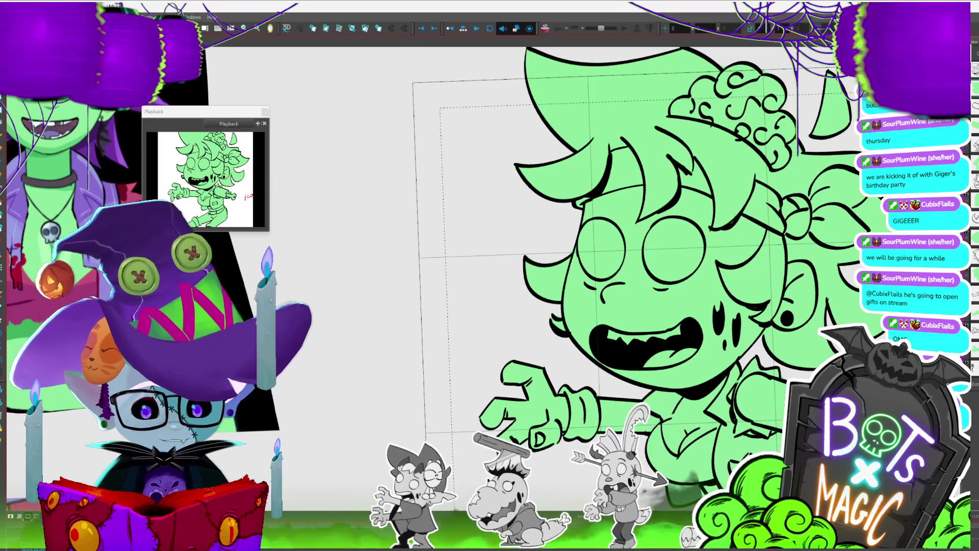
{"action": "key", "text": "1"}
{"action": "key", "text": "2"}
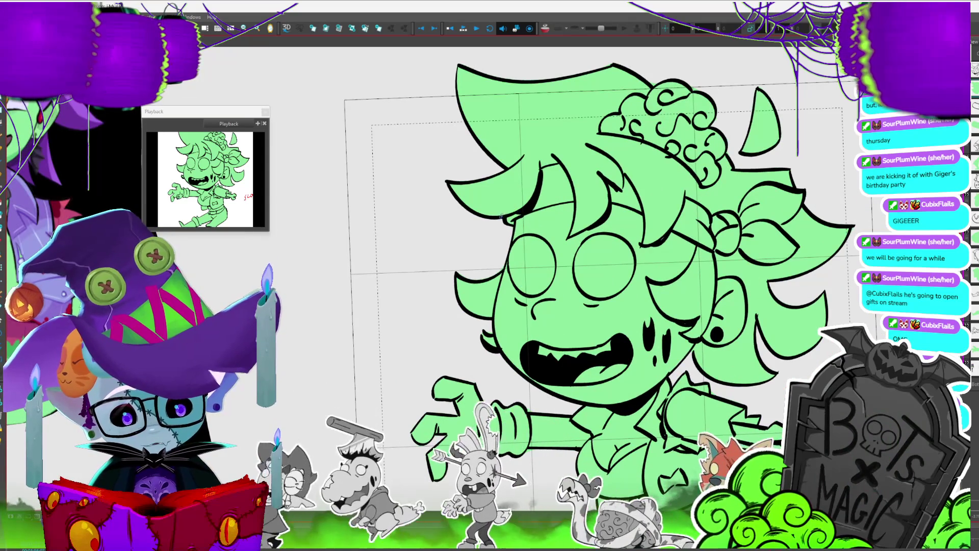
{"action": "mouse_move", "coordinate": [513, 213]}
{"action": "left_mouse_down"}
{"action": "mouse_move", "coordinate": [539, 177]}
{"action": "mouse_move", "coordinate": [579, 202]}
{"action": "left_mouse_up"}
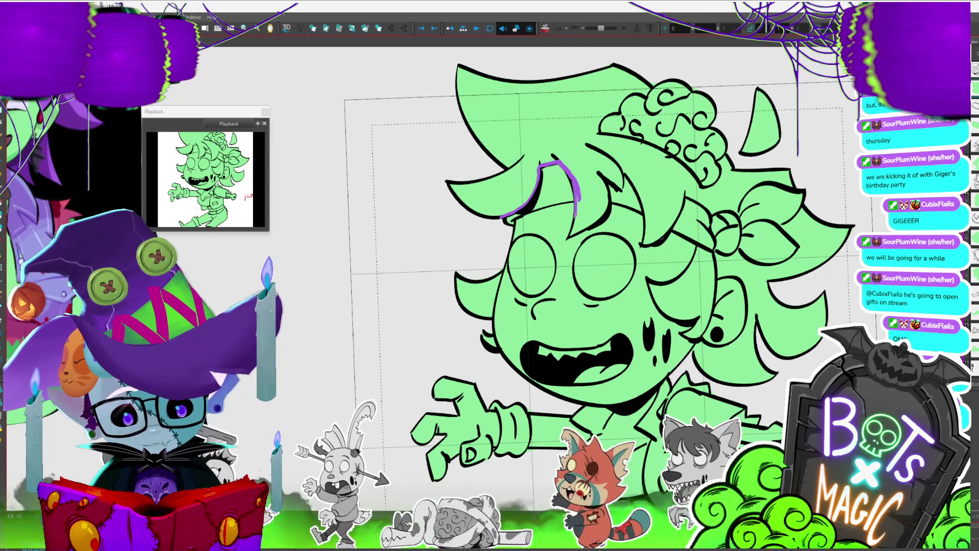
{"action": "mouse_move", "coordinate": [600, 172]}
{"action": "left_mouse_down"}
{"action": "mouse_move", "coordinate": [570, 234]}
{"action": "mouse_move", "coordinate": [616, 188]}
{"action": "mouse_move", "coordinate": [638, 187]}
{"action": "mouse_move", "coordinate": [646, 246]}
{"action": "mouse_move", "coordinate": [664, 235]}
{"action": "left_mouse_up"}
{"action": "left_click_drag", "start_coordinate": [684, 197], "coordinate": [724, 209]}
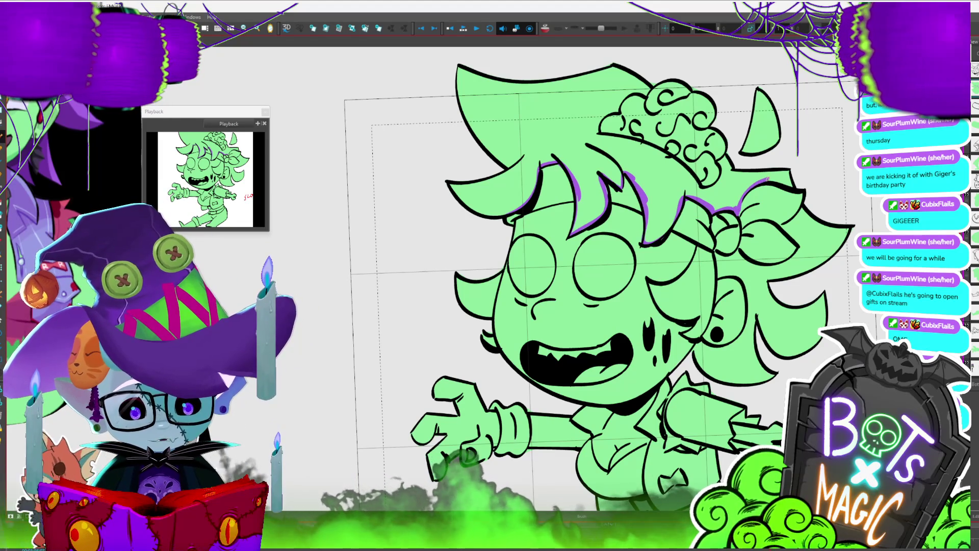
{"action": "mouse_move", "coordinate": [769, 87]}
{"action": "left_mouse_down"}
{"action": "mouse_move", "coordinate": [524, 51]}
{"action": "mouse_move", "coordinate": [434, 232]}
{"action": "mouse_move", "coordinate": [505, 217]}
{"action": "mouse_move", "coordinate": [503, 225]}
{"action": "left_mouse_up"}
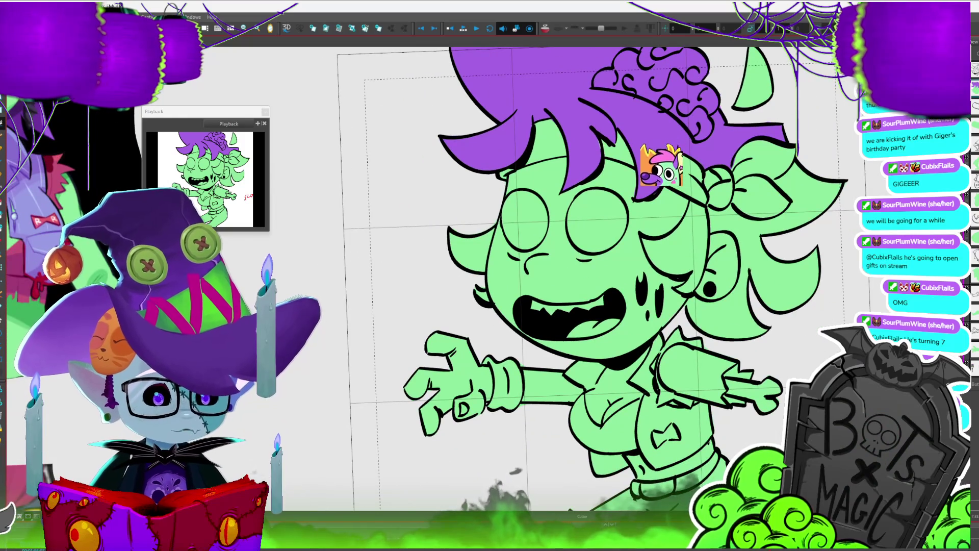
Outline the side hair lock by the cheek and eye in purple and fill it purple.
{"action": "scroll", "coordinate": [662, 209], "scroll_direction": "up", "scroll_amount": 2}
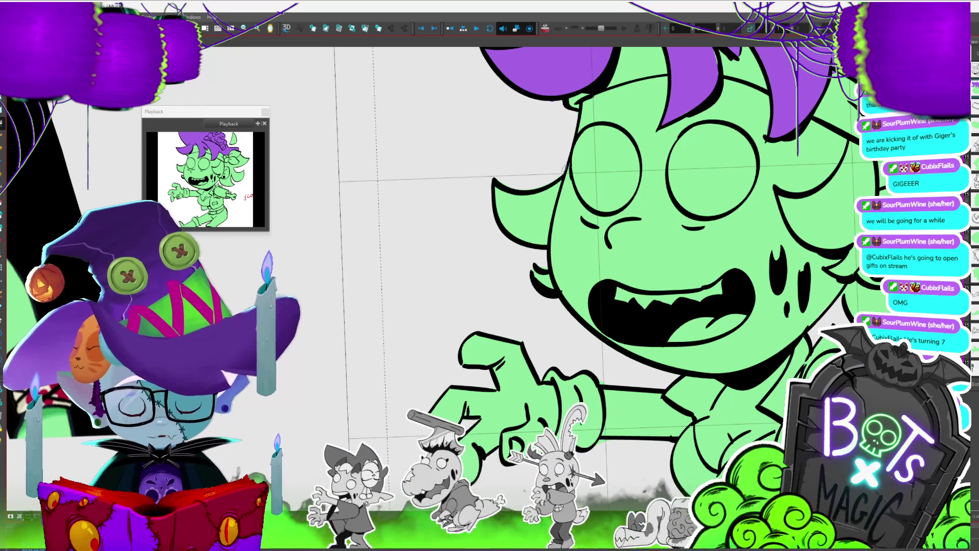
{"action": "left_click_drag", "start_coordinate": [556, 191], "coordinate": [545, 237]}
{"action": "mouse_move", "coordinate": [551, 275]}
{"action": "left_mouse_down"}
{"action": "mouse_move", "coordinate": [488, 255]}
{"action": "mouse_move", "coordinate": [555, 172]}
{"action": "mouse_move", "coordinate": [494, 196]}
{"action": "mouse_move", "coordinate": [495, 184]}
{"action": "left_mouse_up"}
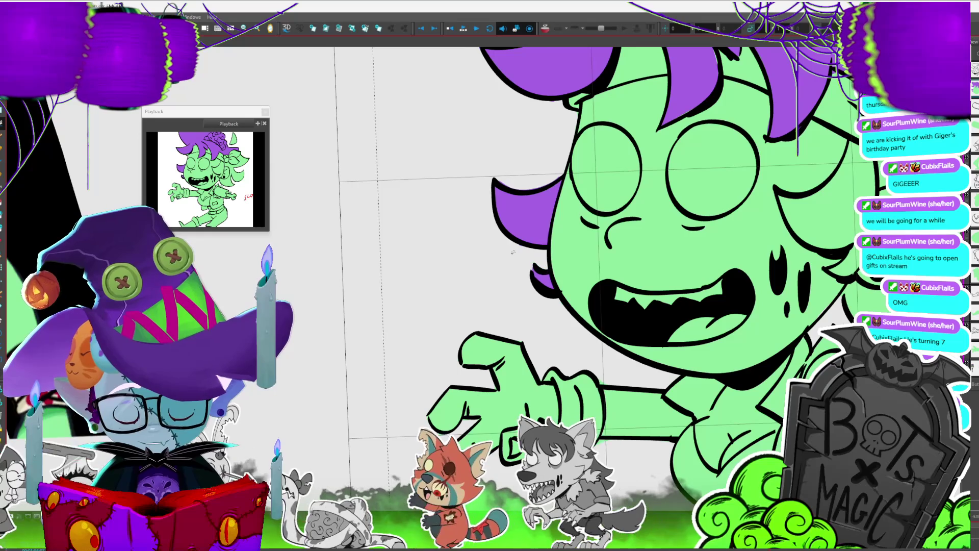
{"action": "scroll", "coordinate": [536, 237], "scroll_direction": "up", "scroll_amount": 3}
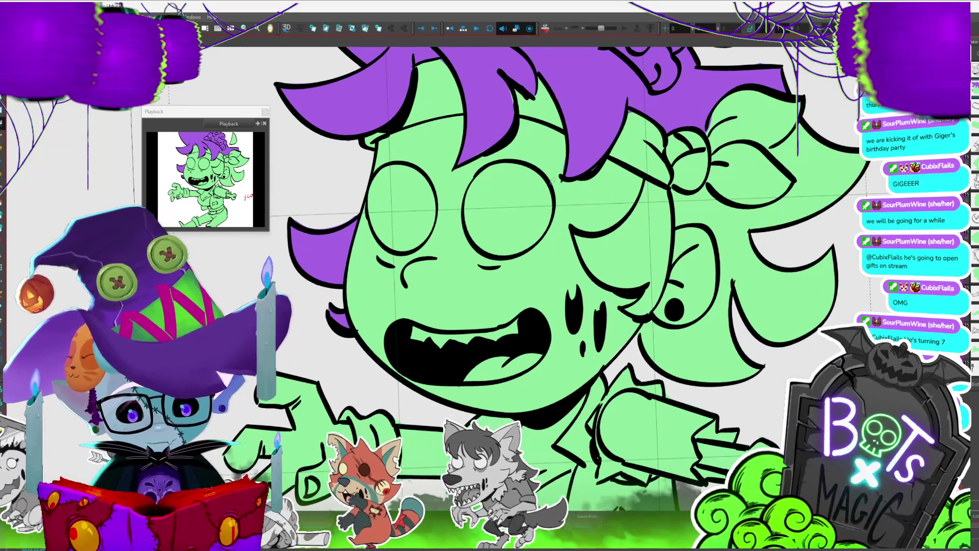
{"action": "mouse_move", "coordinate": [581, 236]}
{"action": "left_mouse_down"}
{"action": "mouse_move", "coordinate": [604, 282]}
{"action": "mouse_move", "coordinate": [647, 280]}
{"action": "left_mouse_up"}
{"action": "left_click_drag", "start_coordinate": [624, 312], "coordinate": [640, 306]}
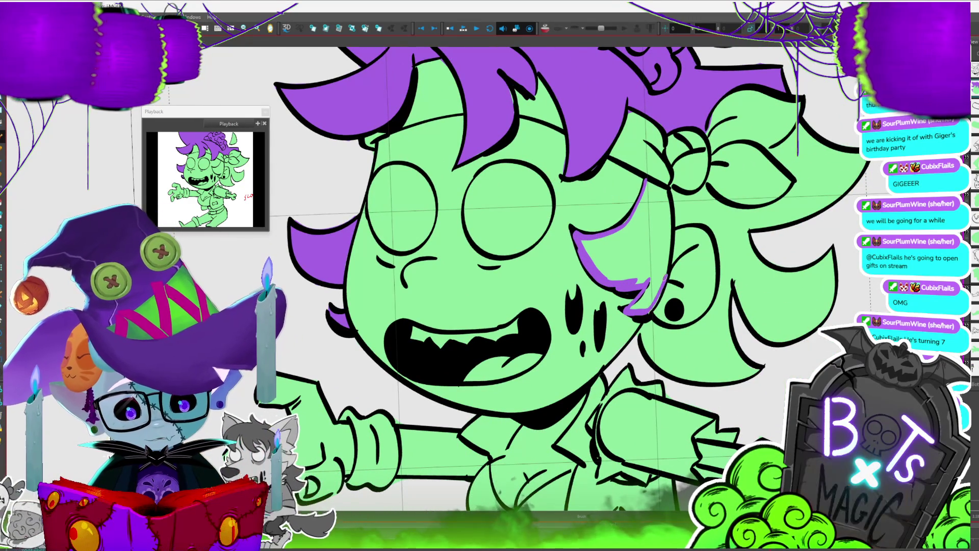
{"action": "left_click", "coordinate": [661, 263]}
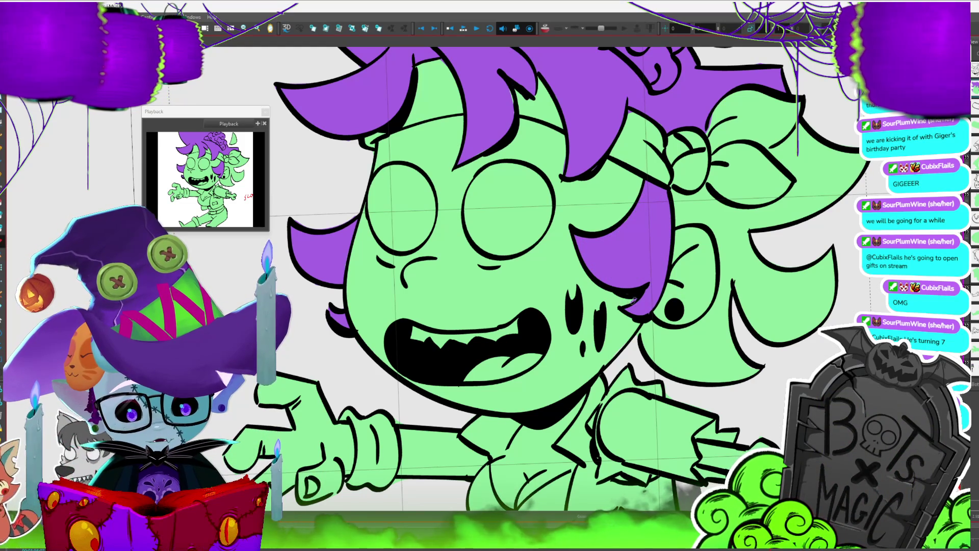
{"action": "scroll", "coordinate": [649, 251], "scroll_direction": "down", "scroll_amount": 5}
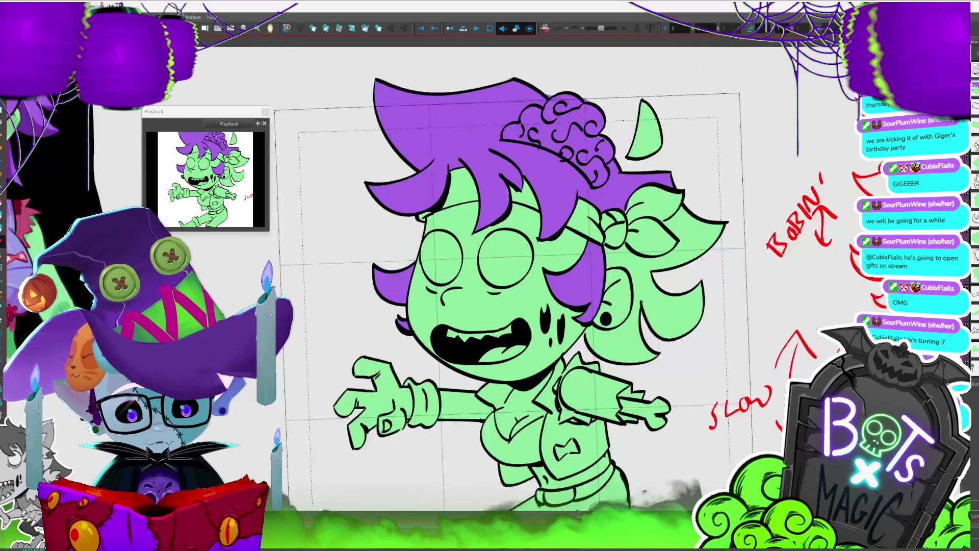
Outline and fill the back hair purple, then delete the leftover purple guide stroke.
{"action": "scroll", "coordinate": [649, 250], "scroll_direction": "up", "scroll_amount": 3}
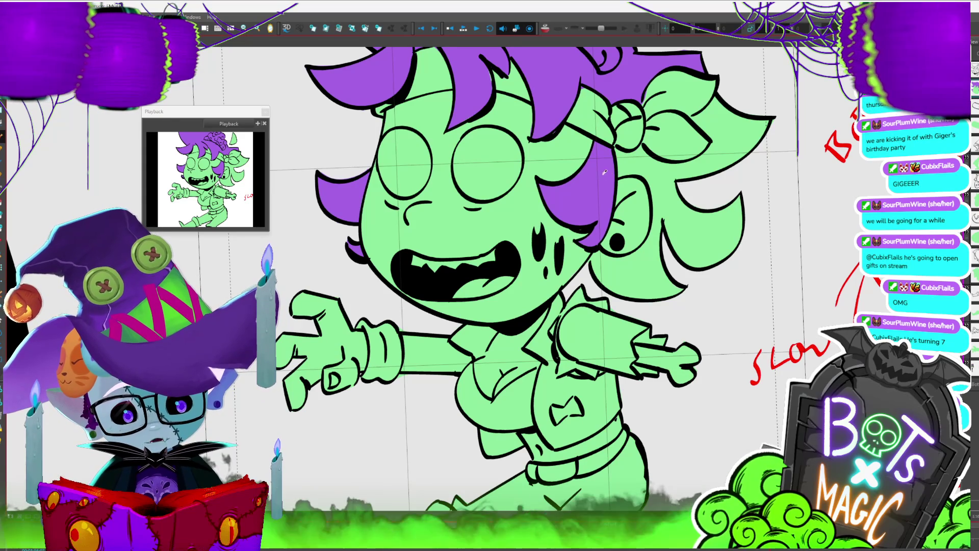
{"action": "mouse_move", "coordinate": [616, 149]}
{"action": "left_mouse_down"}
{"action": "mouse_move", "coordinate": [660, 166]}
{"action": "mouse_move", "coordinate": [710, 142]}
{"action": "mouse_move", "coordinate": [785, 204]}
{"action": "mouse_move", "coordinate": [640, 307]}
{"action": "mouse_move", "coordinate": [591, 278]}
{"action": "left_mouse_up"}
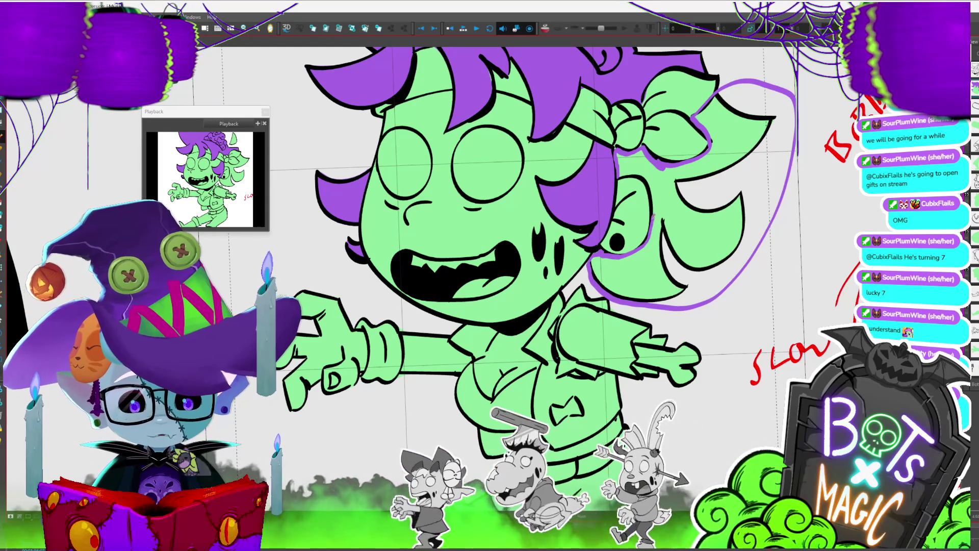
{"action": "left_click", "coordinate": [634, 170]}
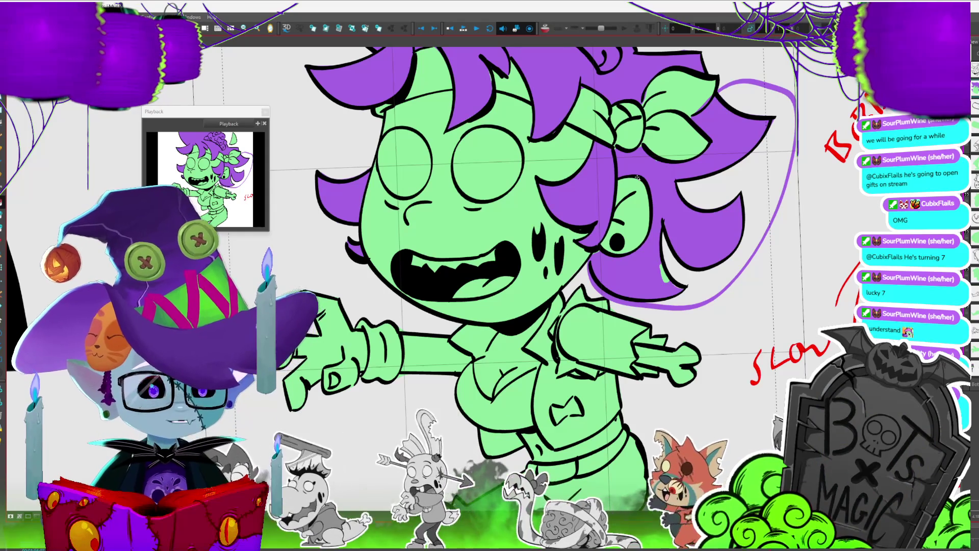
{"action": "key", "text": "Delete"}
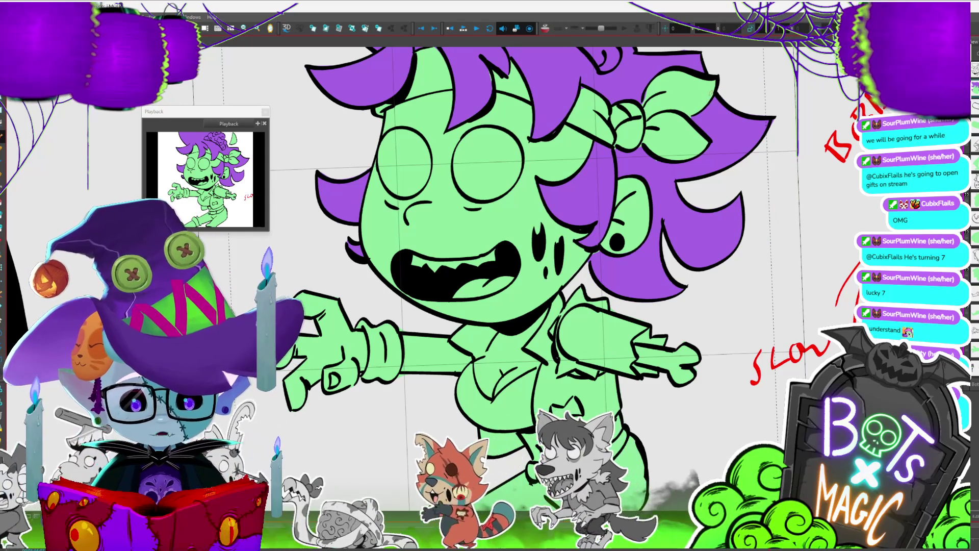
{"action": "scroll", "coordinate": [566, 255], "scroll_direction": "up", "scroll_amount": 2}
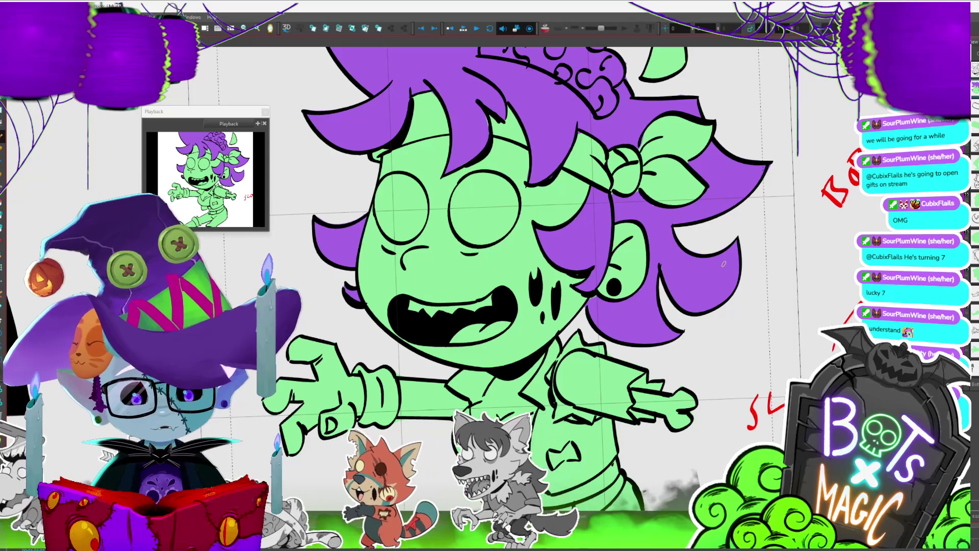
{"action": "scroll", "coordinate": [567, 256], "scroll_direction": "left", "scroll_amount": 2}
{"action": "scroll", "coordinate": [567, 234], "scroll_direction": "down", "scroll_amount": 2}
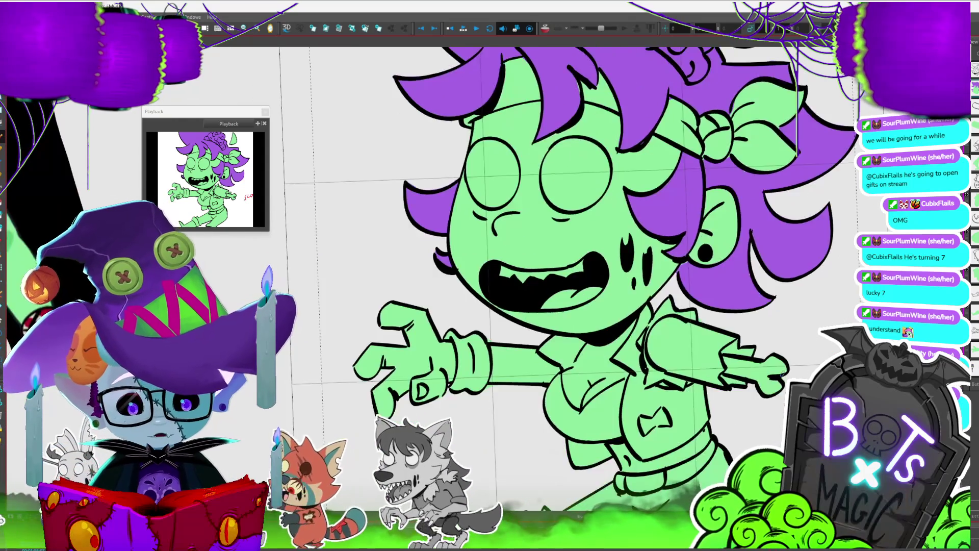
{"action": "scroll", "coordinate": [587, 255], "scroll_direction": "down", "scroll_amount": 1}
{"action": "scroll", "coordinate": [586, 255], "scroll_direction": "left", "scroll_amount": 2}
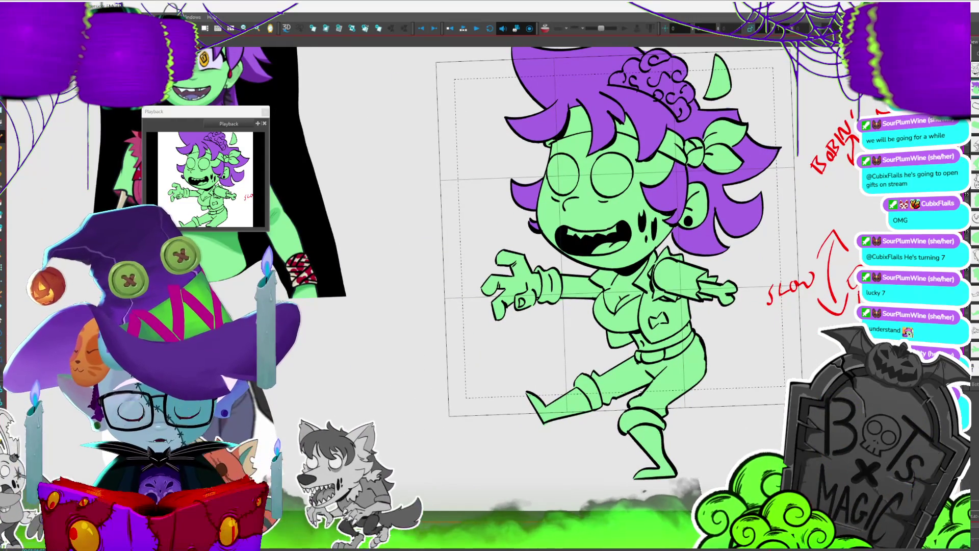
Shift the outstretched right arm slightly right with a small tilt.
{"action": "scroll", "coordinate": [484, 290], "scroll_direction": "up", "scroll_amount": 1}
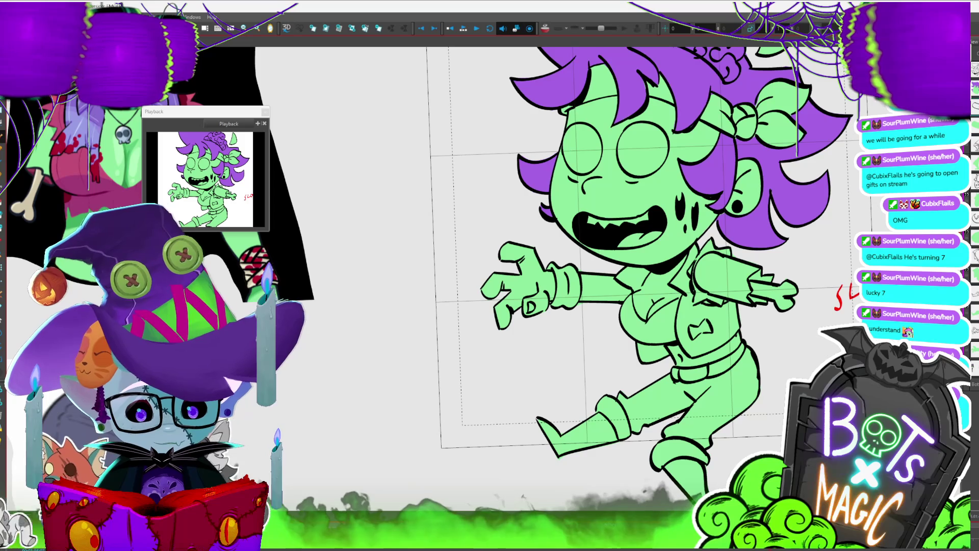
{"action": "left_click", "coordinate": [744, 283]}
{"action": "left_click_drag", "start_coordinate": [768, 299], "coordinate": [772, 300]}
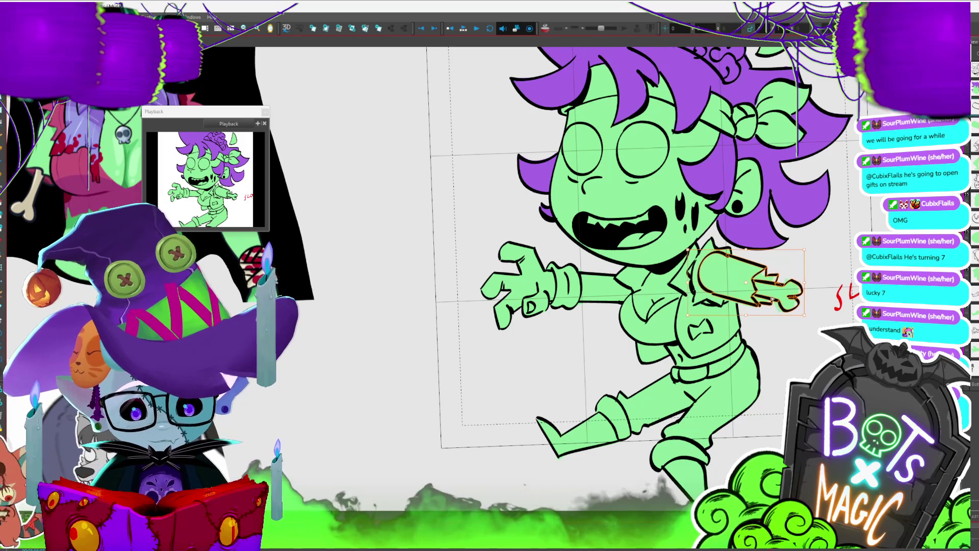
{"action": "key", "text": "Escape"}
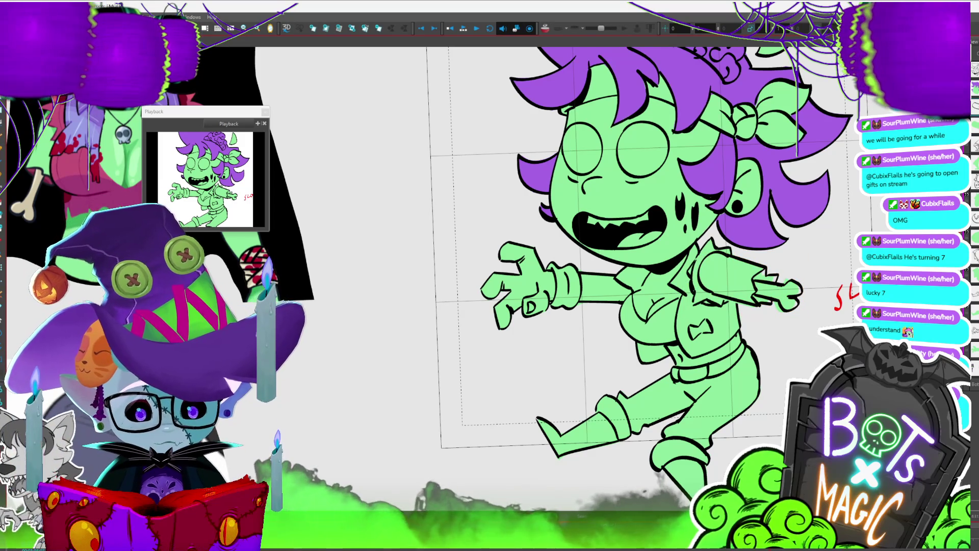
{"action": "left_click", "coordinate": [741, 283]}
{"action": "left_click_drag", "start_coordinate": [785, 301], "coordinate": [791, 301]}
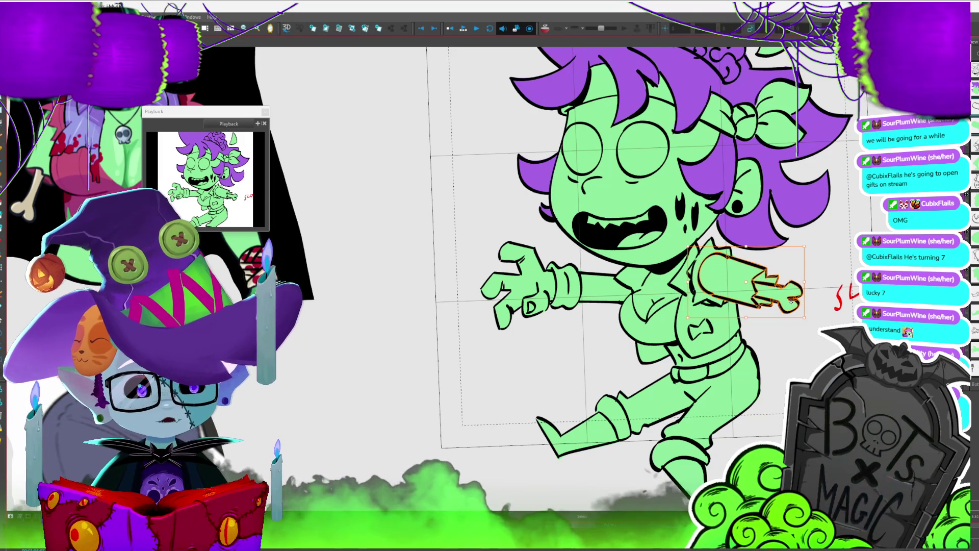
{"action": "key", "text": "Escape"}
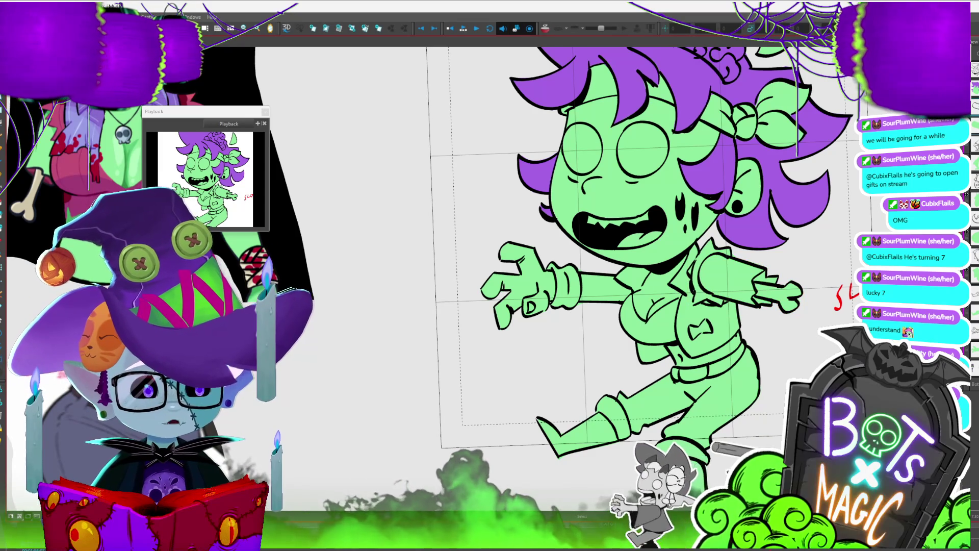
Zoom out to compare the drawing with the reference image, then zoom back in.
{"action": "scroll", "coordinate": [471, 324], "scroll_direction": "down", "scroll_amount": 2}
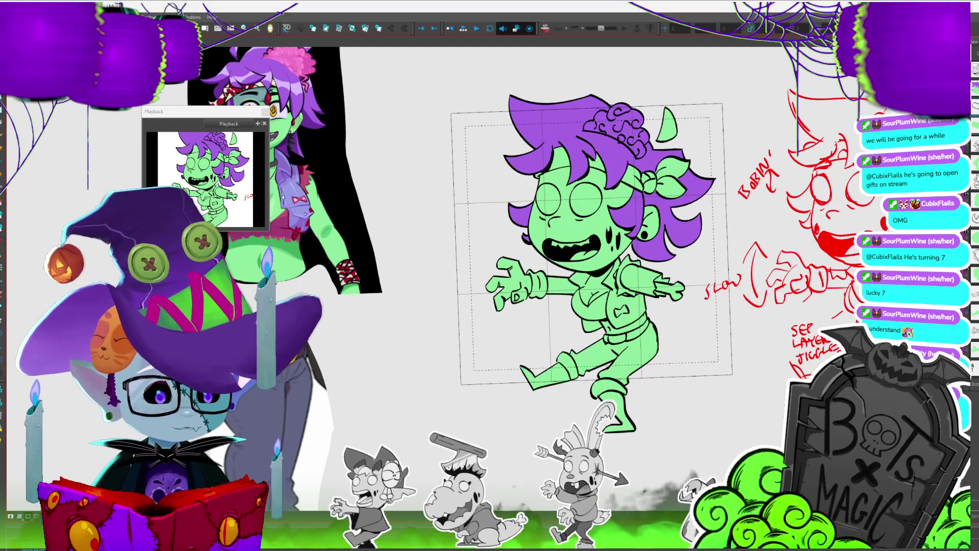
{"action": "key", "text": "2"}
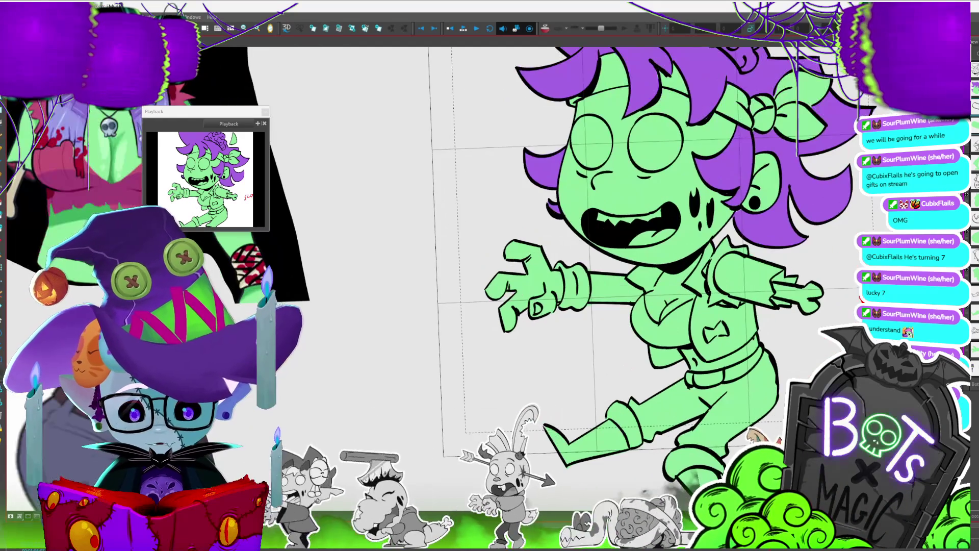
{"action": "key", "text": "1"}
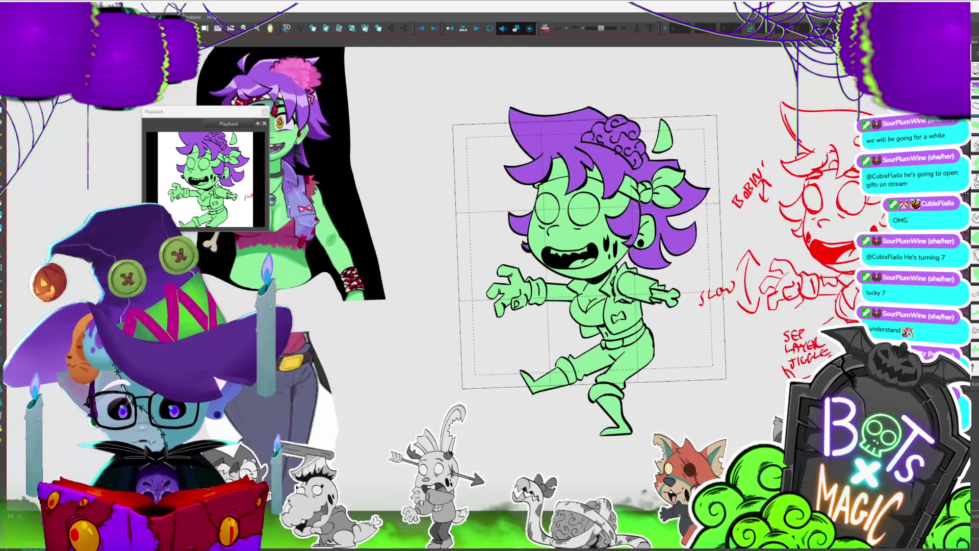
{"action": "left_click_drag", "start_coordinate": [246, 403], "coordinate": [438, 421]}
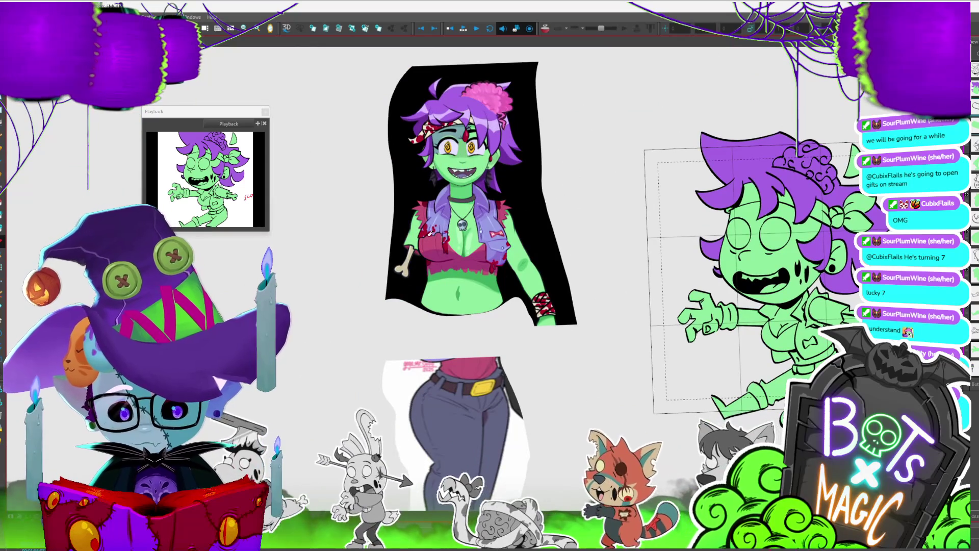
{"action": "key", "text": "2"}
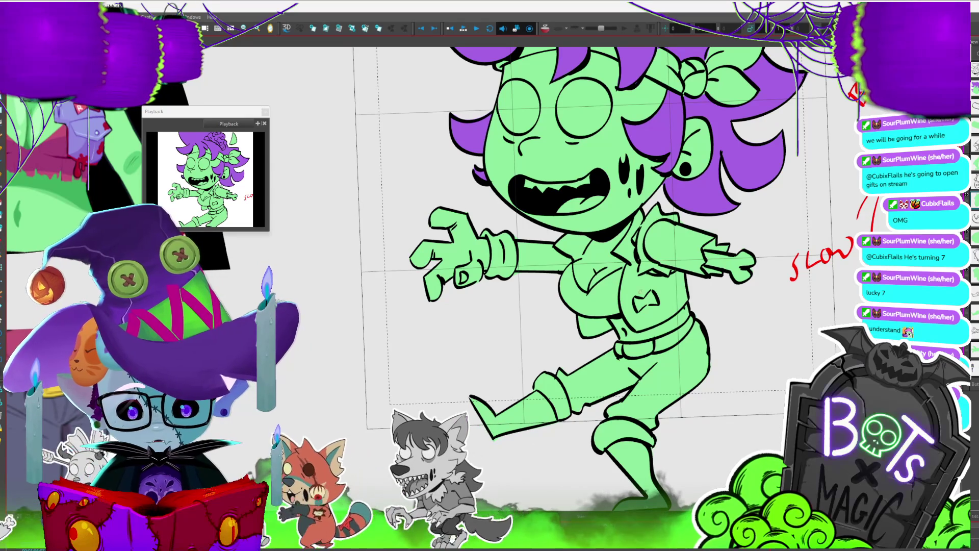
Recentre and rotate the view, stepping to the torso line drawing and zooming closer.
{"action": "left_click_drag", "start_coordinate": [691, 410], "coordinate": [723, 408]}
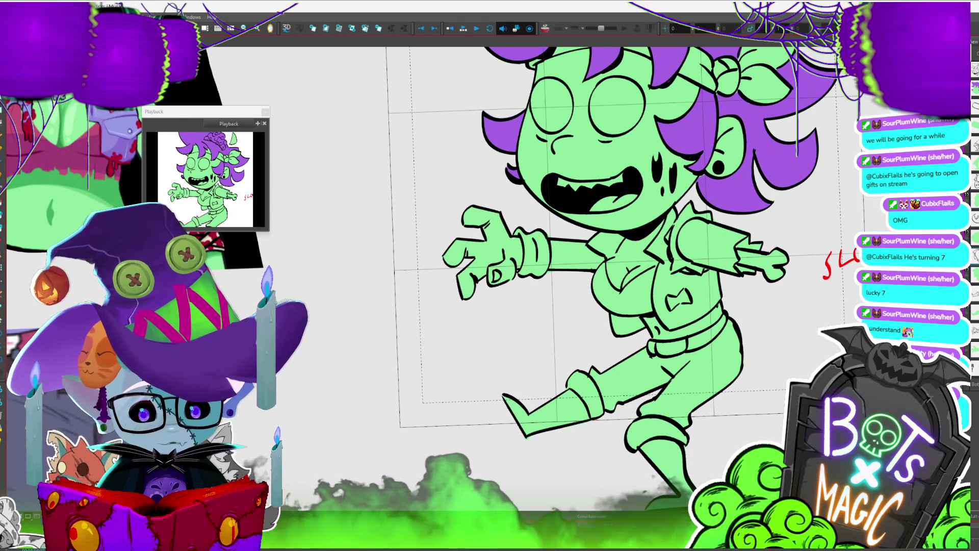
{"action": "key", "text": "c"}
{"action": "key", "text": "2"}
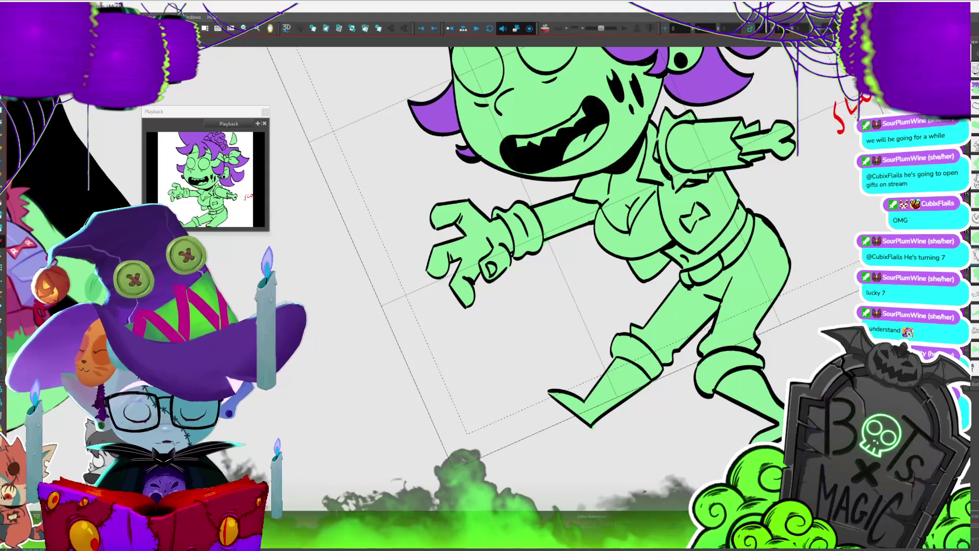
{"action": "key", "text": "period"}
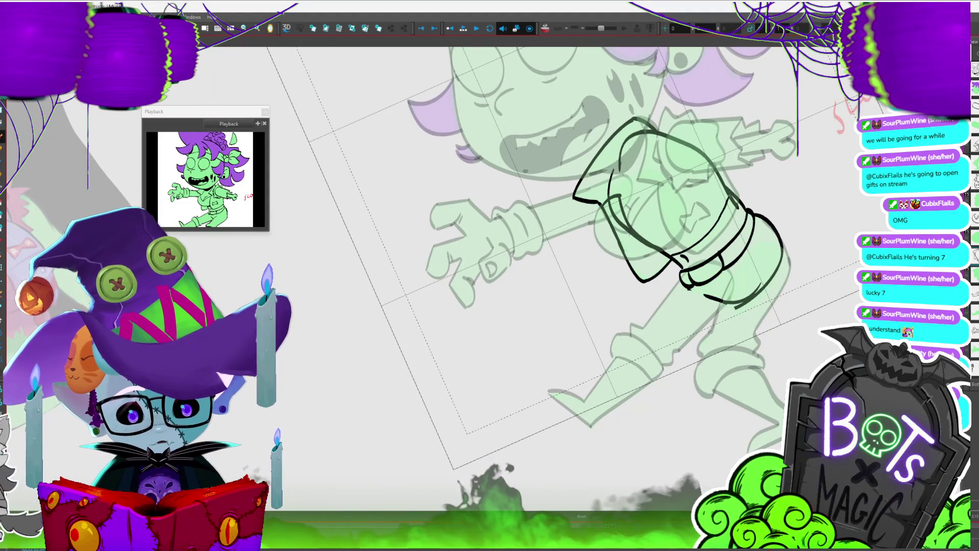
{"action": "key", "text": "ctrl+alt+x"}
{"action": "key", "text": "2"}
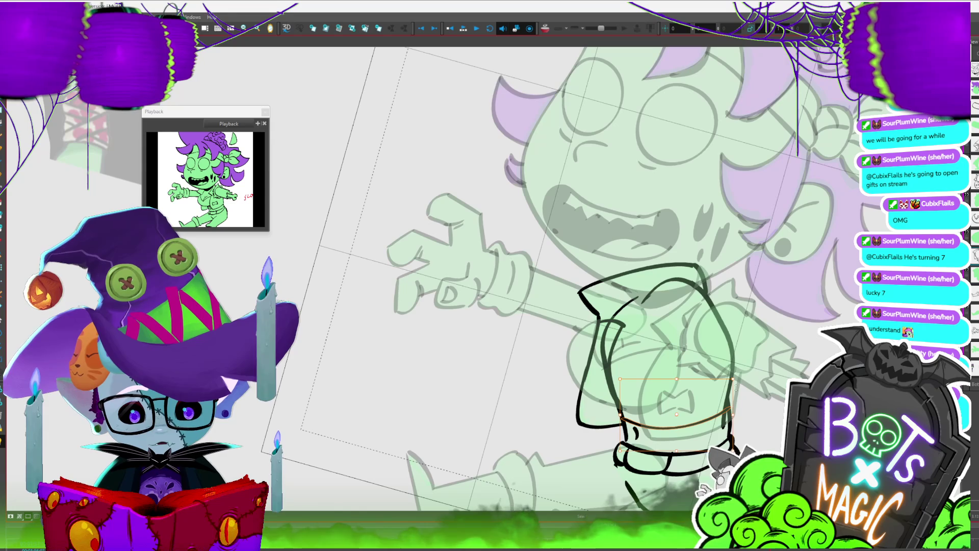
Drag the waistline curve slightly lower, then return to the coloured torso and zoom out.
{"action": "left_click_drag", "start_coordinate": [712, 415], "coordinate": [713, 419]}
{"action": "key", "text": "Escape"}
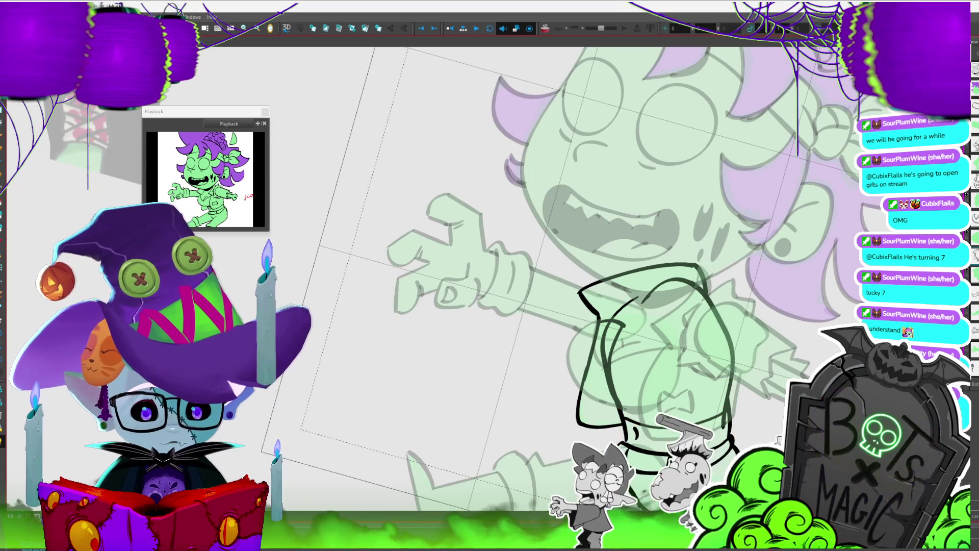
{"action": "key", "text": "ctrl+z"}
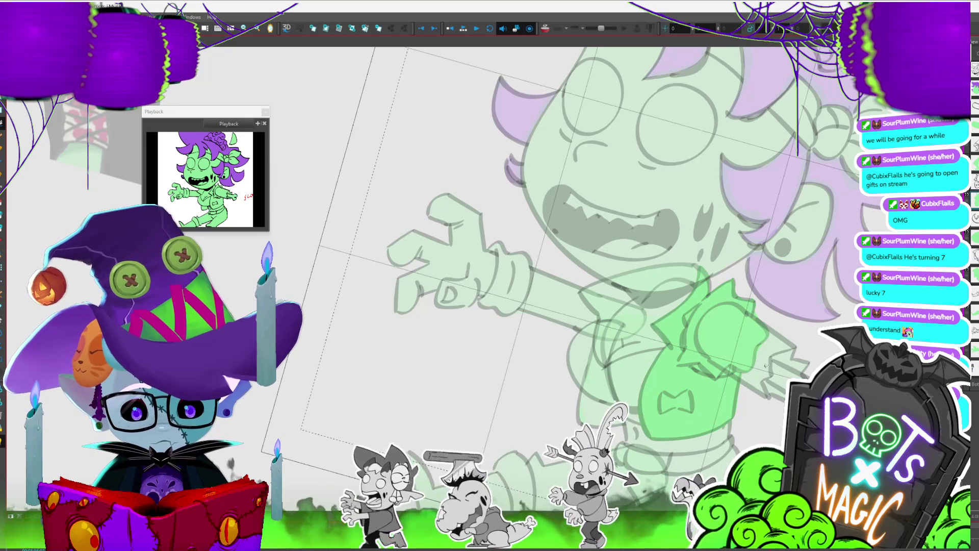
{"action": "key", "text": "shift+m"}
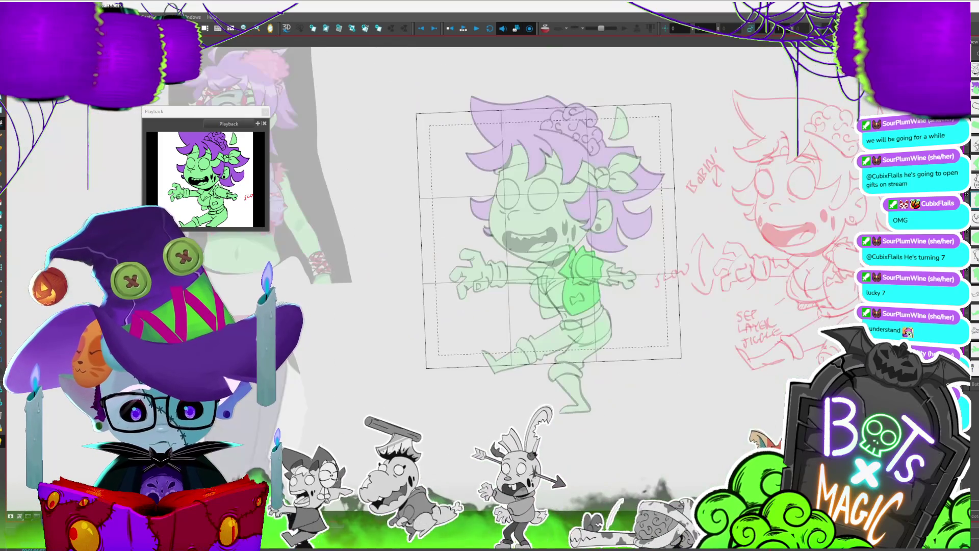
Turn off the Light Table so the zombie girl shows in full colour, and save the project.
{"action": "key", "text": "shift+l"}
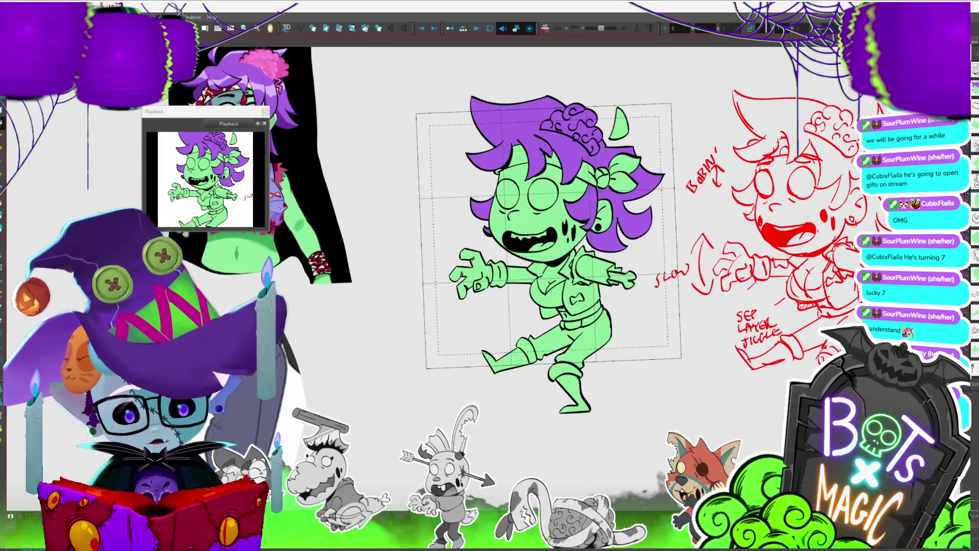
{"action": "key", "text": "2"}
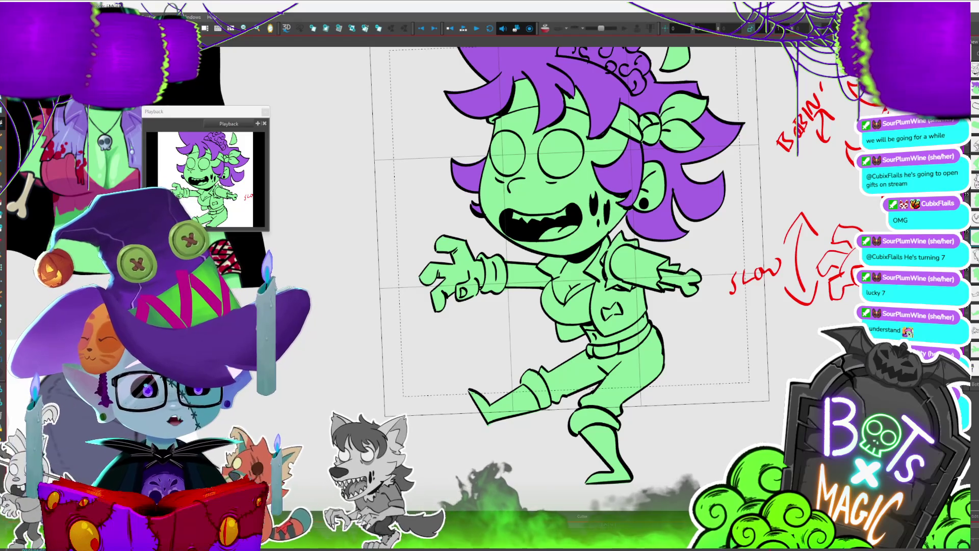
{"action": "key", "text": "ctrl+s"}
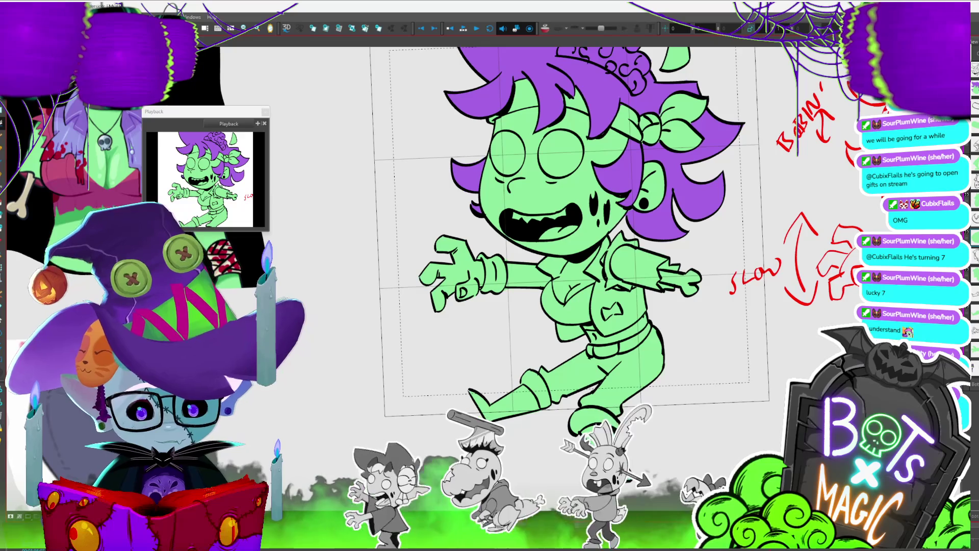
{"action": "key", "text": "2"}
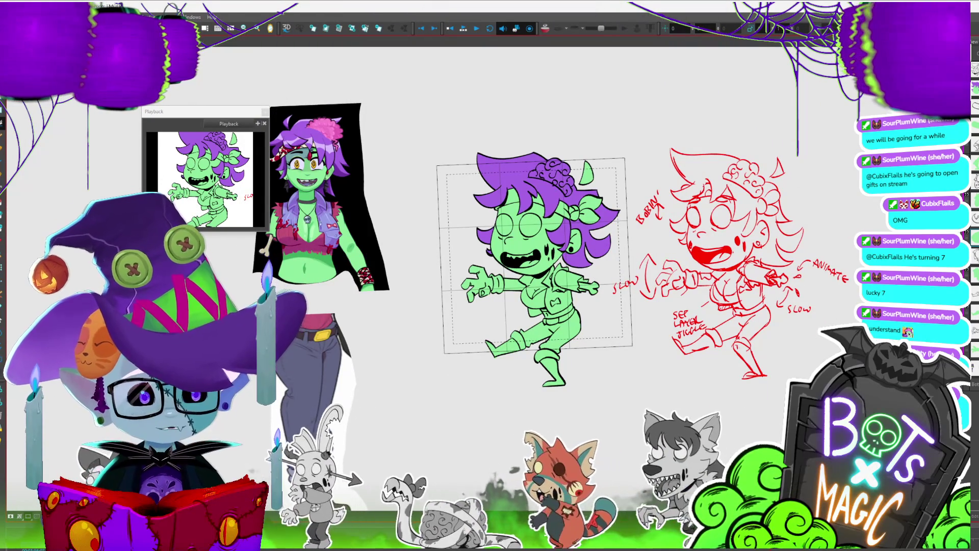
{"action": "left_click_drag", "start_coordinate": [556, 255], "coordinate": [584, 262]}
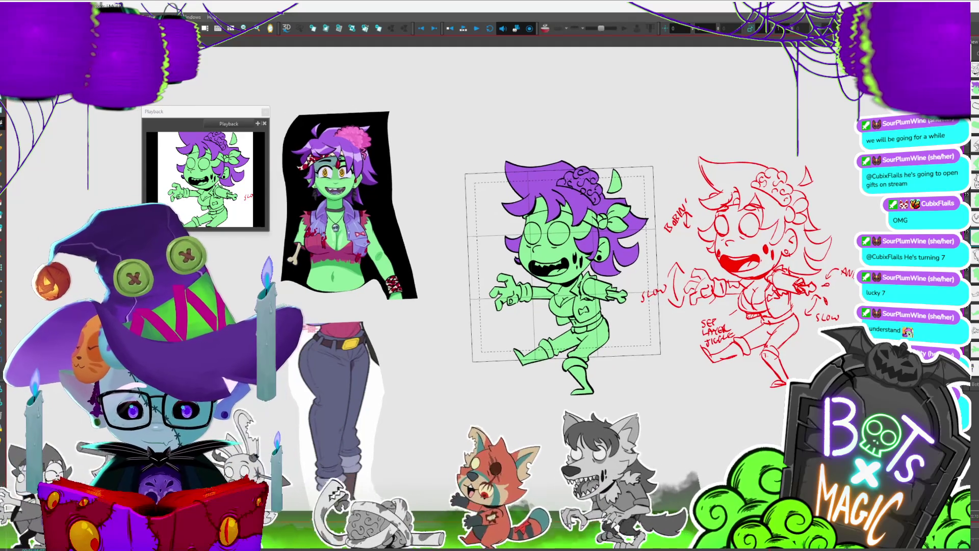
Paint the chest area under the vest pink-red, undoing a stray loop around the bow tie.
{"action": "scroll", "coordinate": [271, 245], "scroll_direction": "up", "scroll_amount": 2}
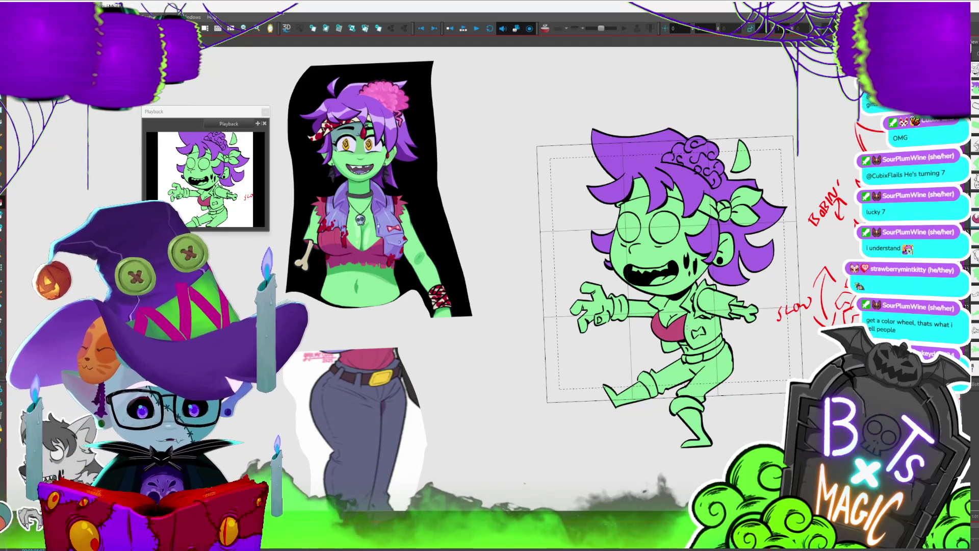
{"action": "mouse_move", "coordinate": [663, 280]}
{"action": "left_mouse_down"}
{"action": "mouse_move", "coordinate": [623, 223]}
{"action": "mouse_move", "coordinate": [622, 202]}
{"action": "left_mouse_up"}
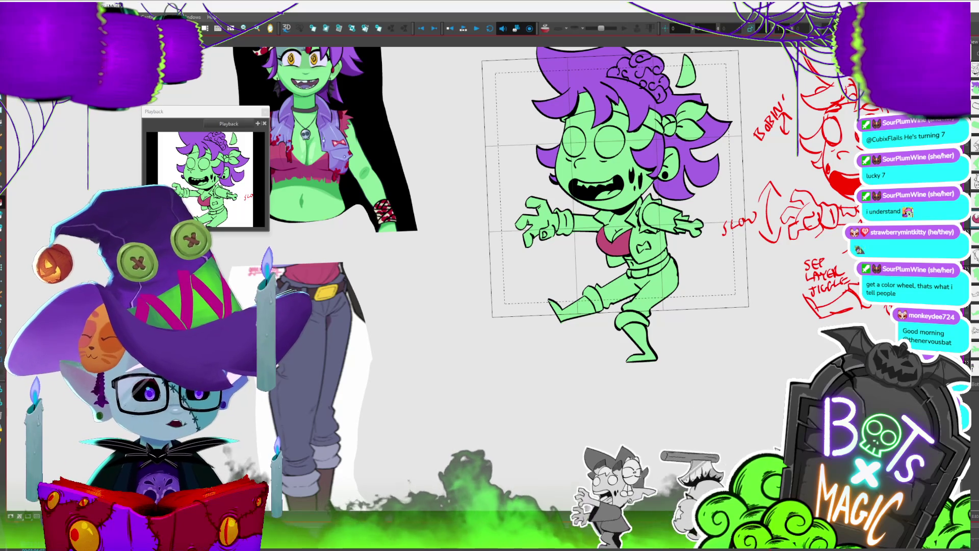
{"action": "key", "text": "2"}
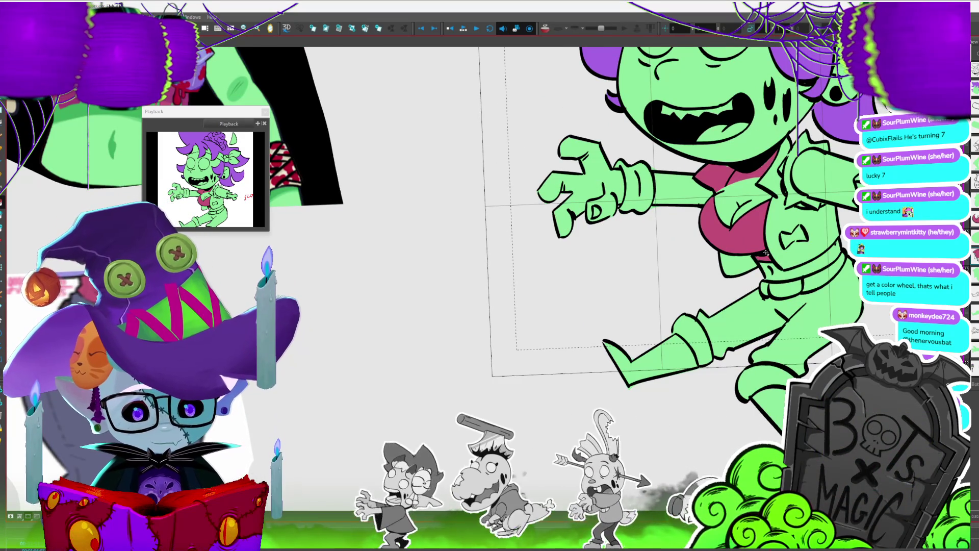
{"action": "scroll", "coordinate": [612, 230], "scroll_direction": "up", "scroll_amount": 1}
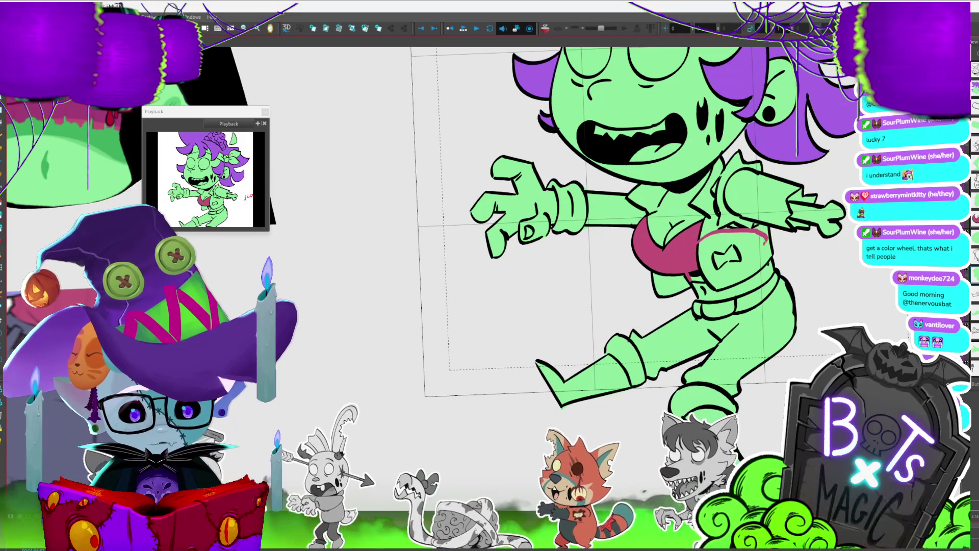
{"action": "left_click_drag", "start_coordinate": [698, 236], "coordinate": [700, 279]}
{"action": "key", "text": "ctrl+z"}
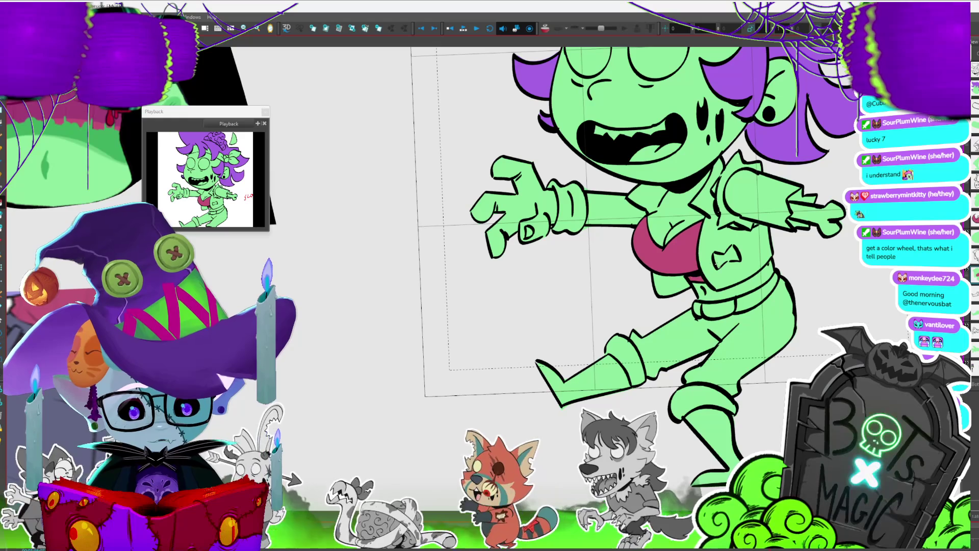
{"action": "key", "text": "2"}
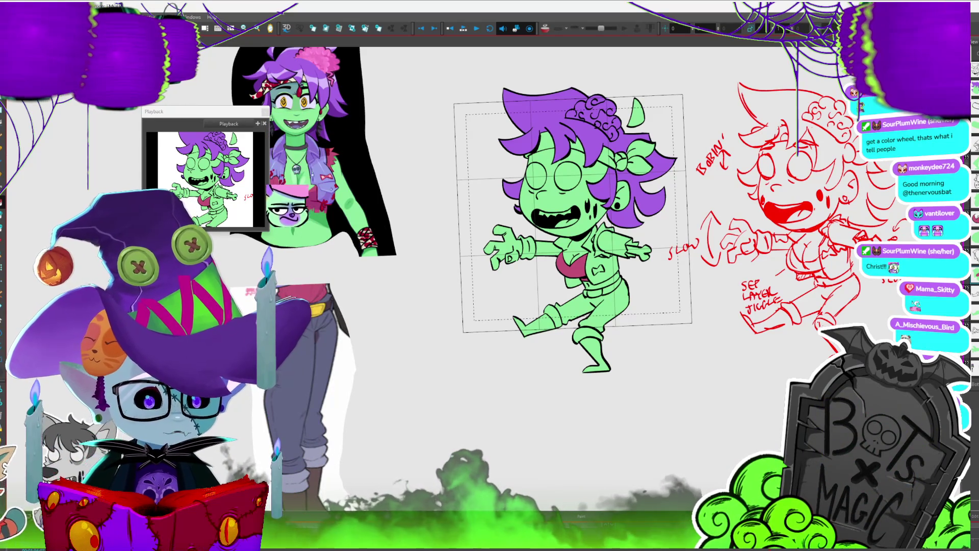
{"action": "scroll", "coordinate": [573, 256], "scroll_direction": "right", "scroll_amount": 2}
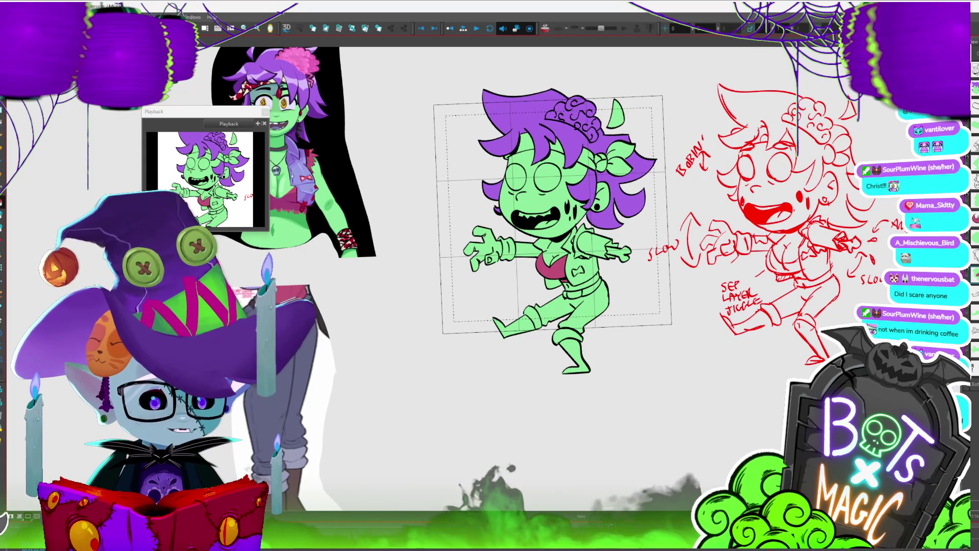
{"action": "scroll", "coordinate": [464, 287], "scroll_direction": "up", "scroll_amount": 2}
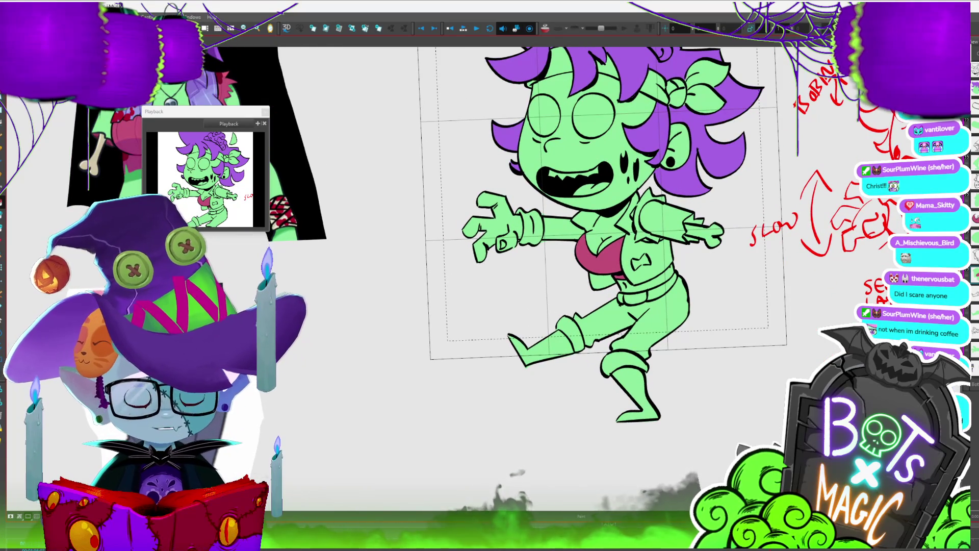
{"action": "scroll", "coordinate": [425, 216], "scroll_direction": "up", "scroll_amount": 2}
{"action": "scroll", "coordinate": [425, 215], "scroll_direction": "down", "scroll_amount": 2}
{"action": "scroll", "coordinate": [425, 215], "scroll_direction": "up", "scroll_amount": 2}
{"action": "scroll", "coordinate": [472, 381], "scroll_direction": "down", "scroll_amount": 2}
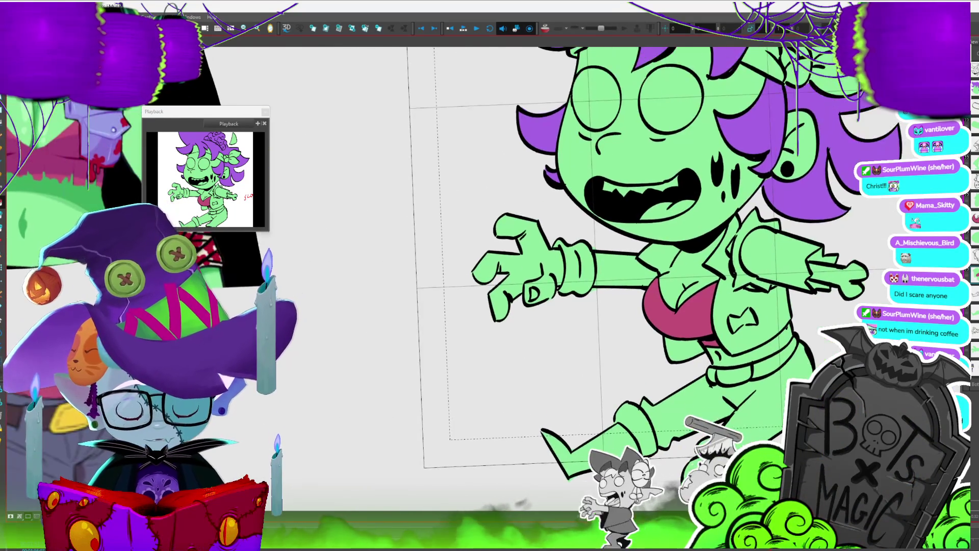
{"action": "mouse_move", "coordinate": [490, 276]}
{"action": "left_mouse_down"}
{"action": "mouse_move", "coordinate": [623, 265]}
{"action": "mouse_move", "coordinate": [725, 286]}
{"action": "mouse_move", "coordinate": [852, 358]}
{"action": "left_mouse_up"}
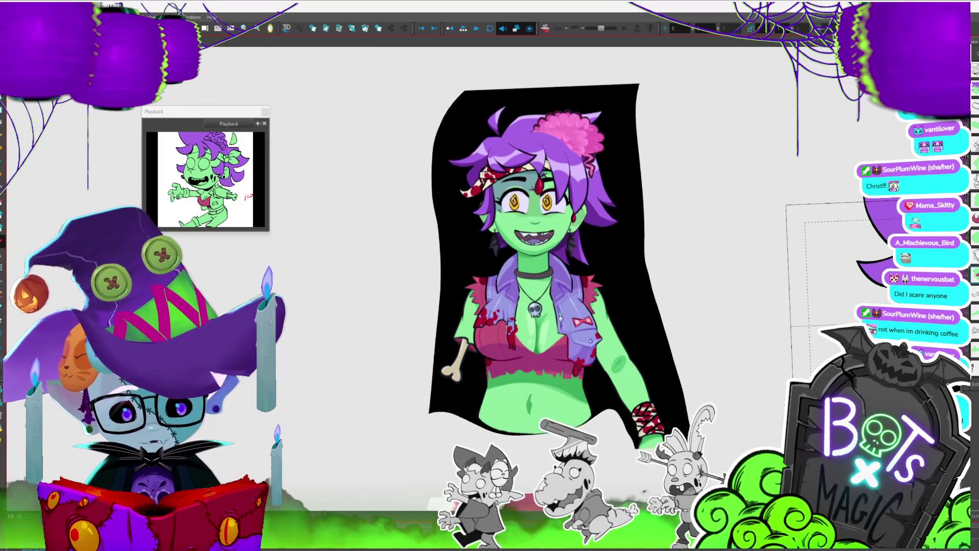
{"action": "mouse_move", "coordinate": [825, 285]}
{"action": "left_mouse_down"}
{"action": "mouse_move", "coordinate": [616, 168]}
{"action": "mouse_move", "coordinate": [489, 213]}
{"action": "left_mouse_up"}
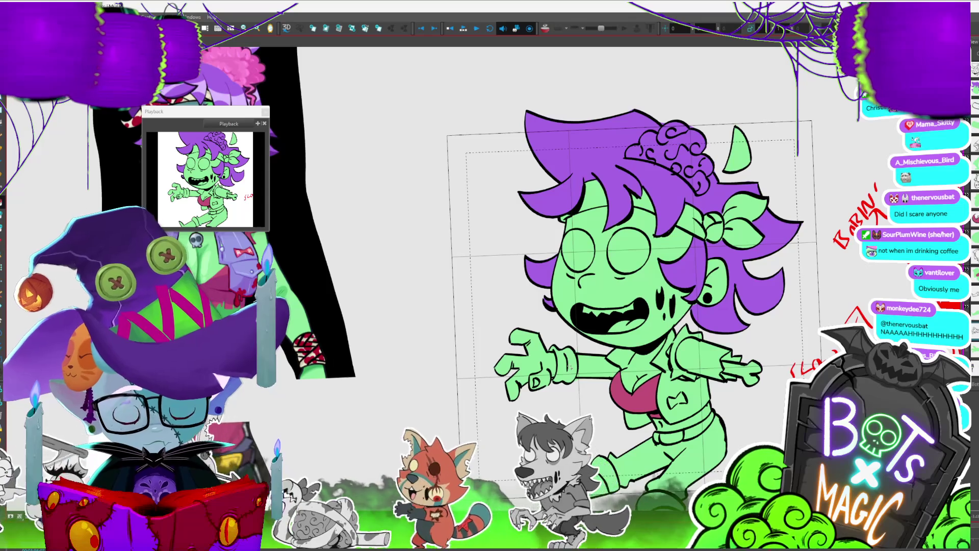
{"action": "scroll", "coordinate": [545, 425], "scroll_direction": "up", "scroll_amount": 4}
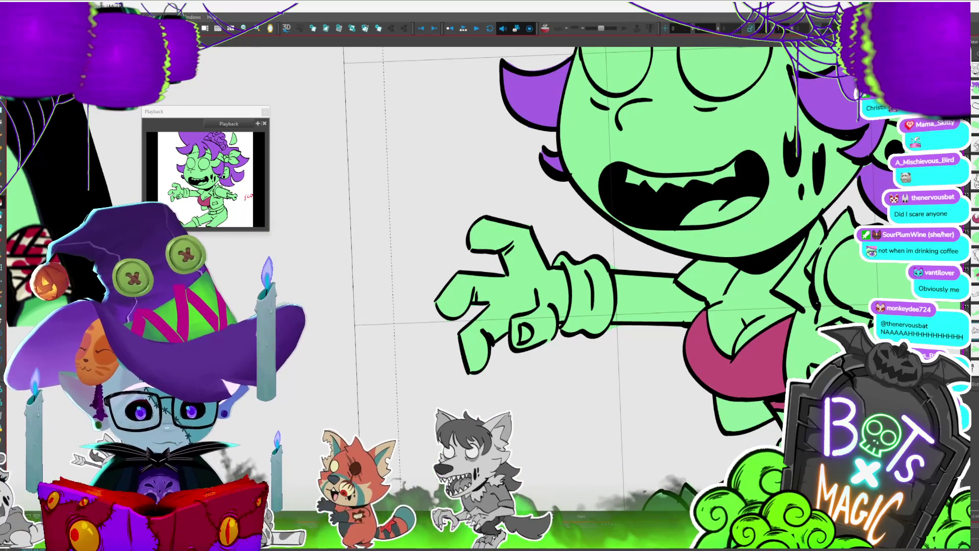
{"action": "left_click_drag", "start_coordinate": [568, 266], "coordinate": [573, 300]}
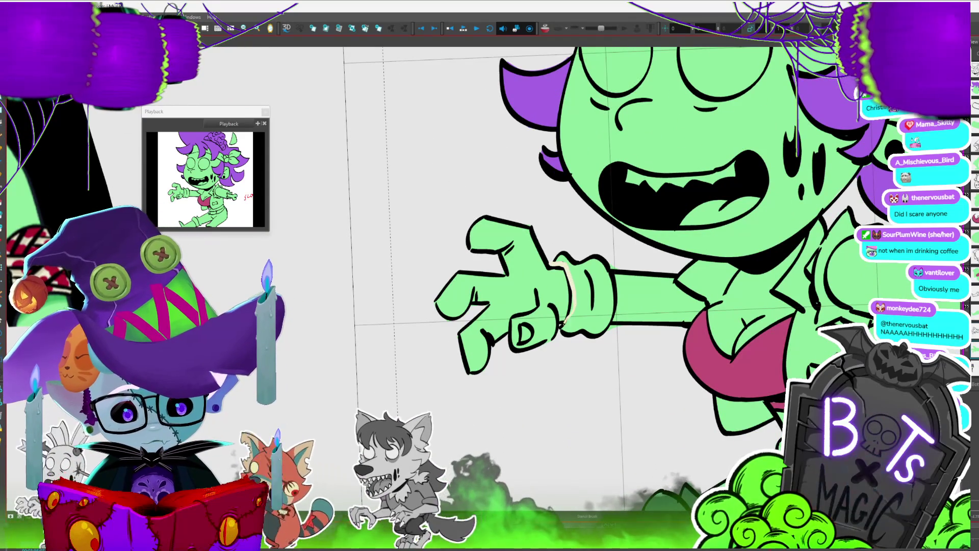
Trace the cuff on the outstretched clawed hand and fill it cream.
{"action": "left_click_drag", "start_coordinate": [564, 258], "coordinate": [594, 247]}
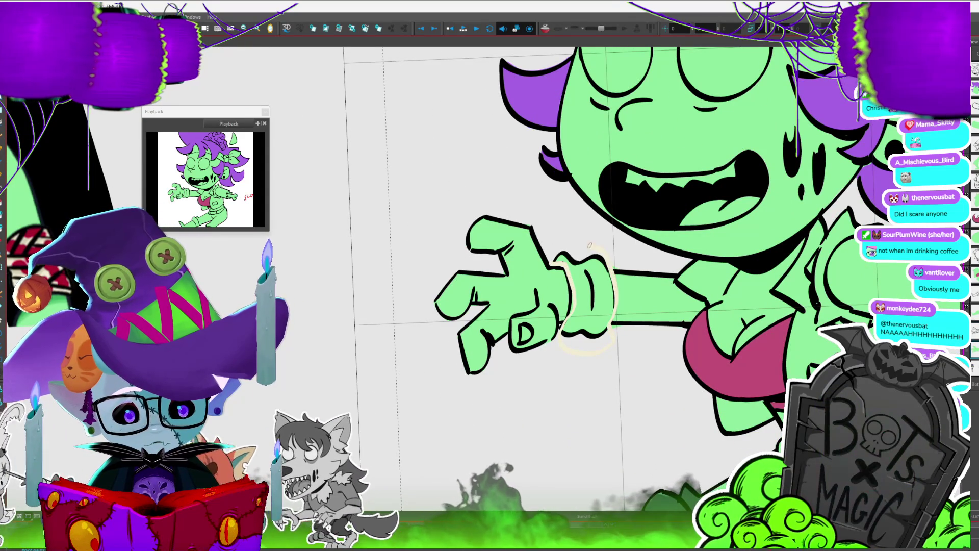
{"action": "left_click_drag", "start_coordinate": [615, 286], "coordinate": [620, 270]}
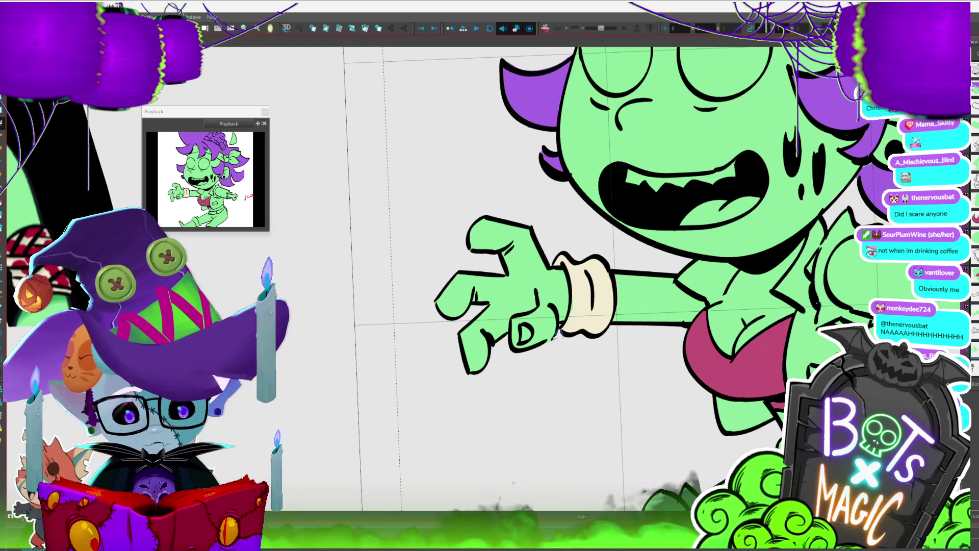
{"action": "scroll", "coordinate": [580, 346], "scroll_direction": "down", "scroll_amount": 5}
{"action": "scroll", "coordinate": [581, 346], "scroll_direction": "up", "scroll_amount": 5}
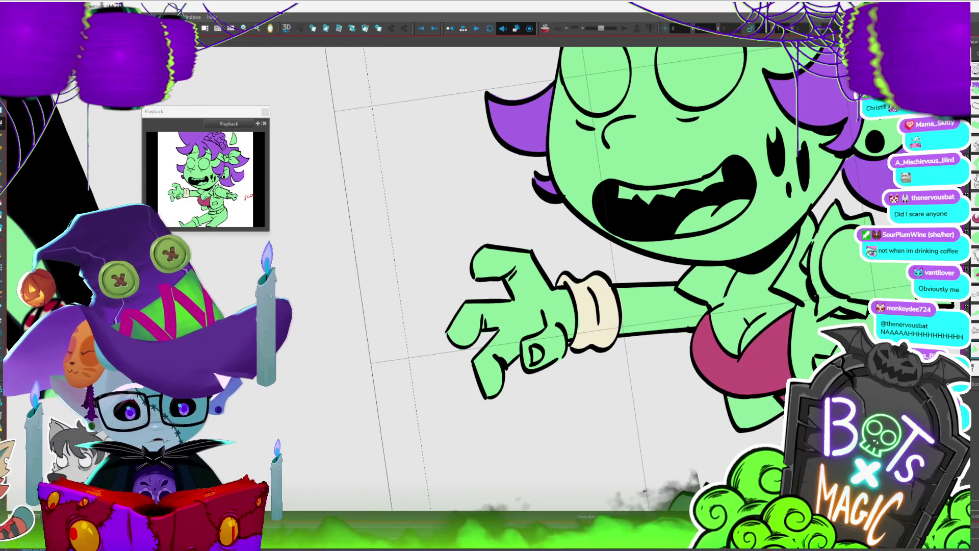
{"action": "scroll", "coordinate": [510, 291], "scroll_direction": "down", "scroll_amount": 5}
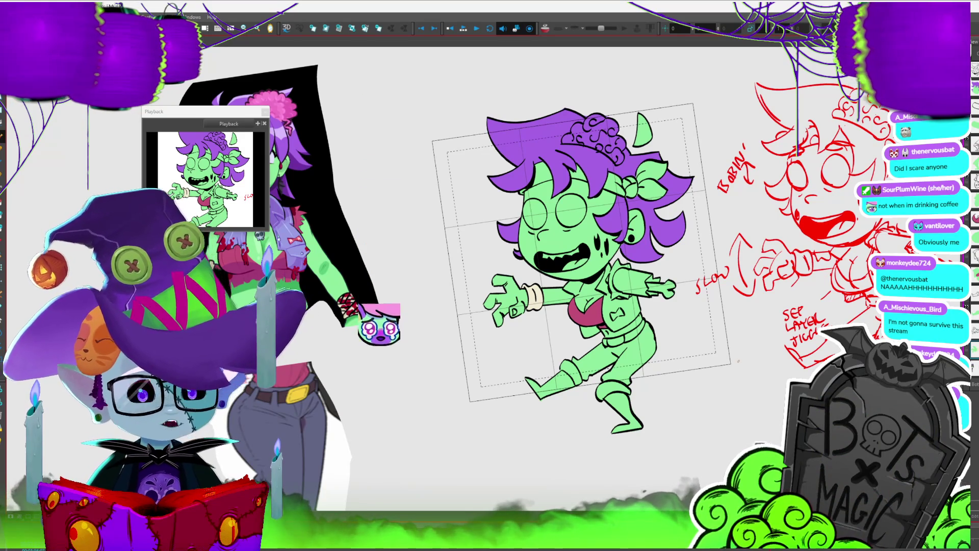
{"action": "scroll", "coordinate": [582, 244], "scroll_direction": "up", "scroll_amount": 1}
{"action": "scroll", "coordinate": [612, 255], "scroll_direction": "right", "scroll_amount": 3}
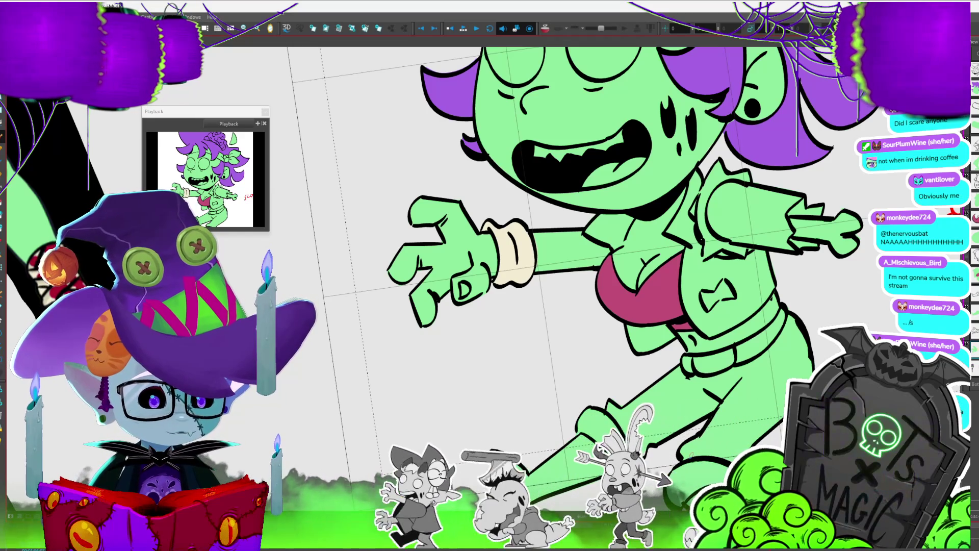
{"action": "key", "text": "1"}
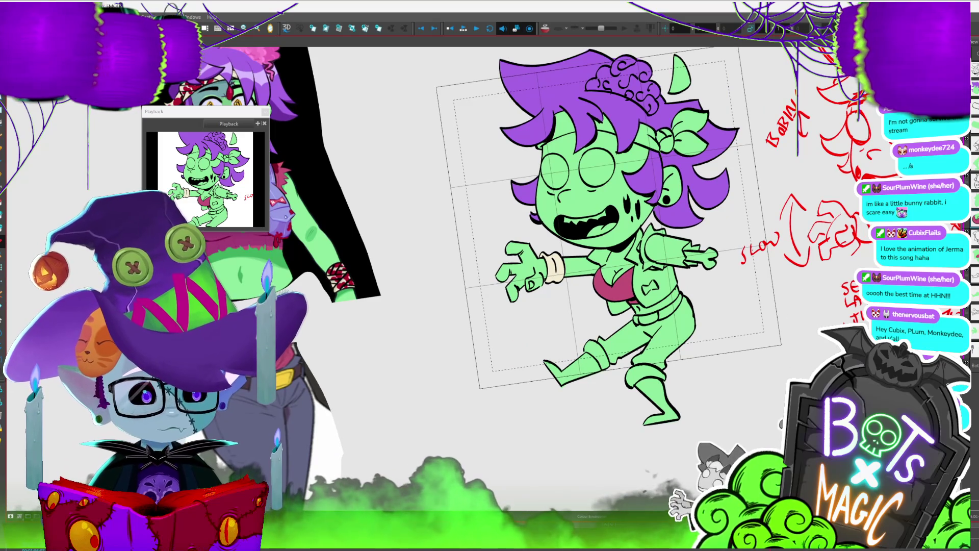
{"action": "key", "text": "2"}
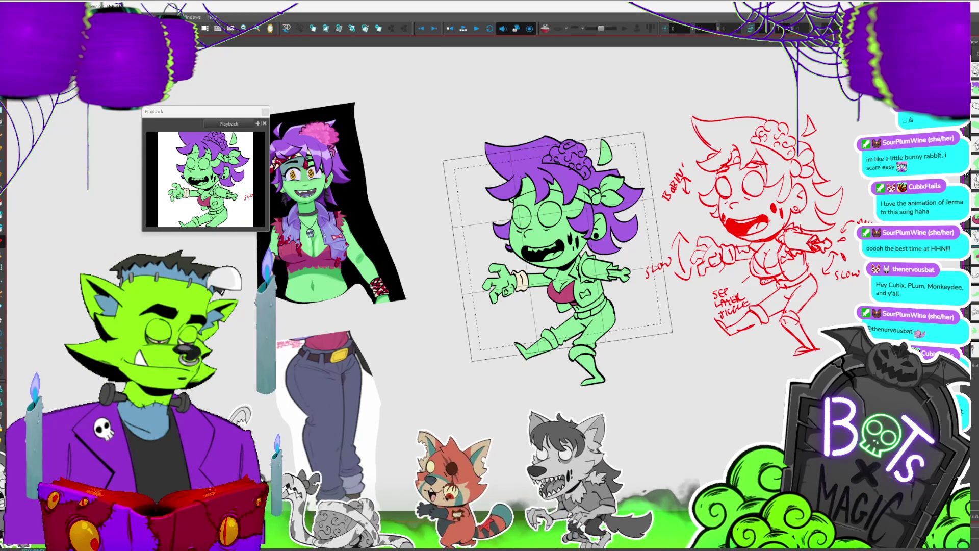
{"action": "scroll", "coordinate": [489, 268], "scroll_direction": "up", "scroll_amount": 2}
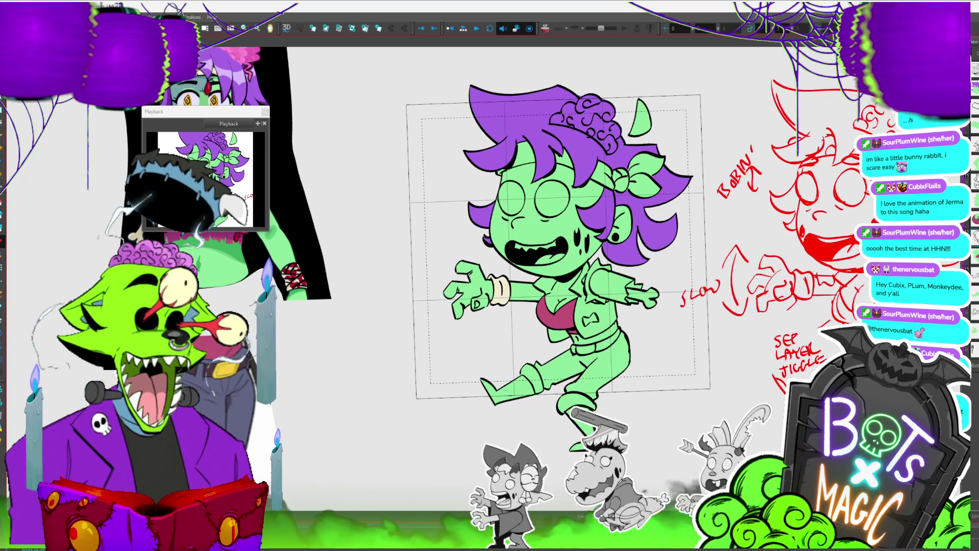
{"action": "scroll", "coordinate": [505, 278], "scroll_direction": "down", "scroll_amount": 4}
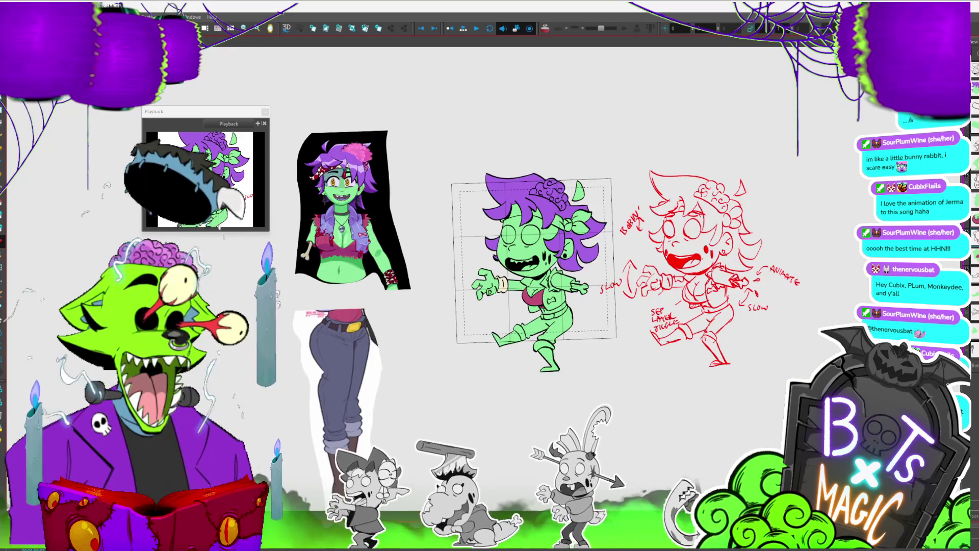
{"action": "scroll", "coordinate": [485, 304], "scroll_direction": "up", "scroll_amount": 4}
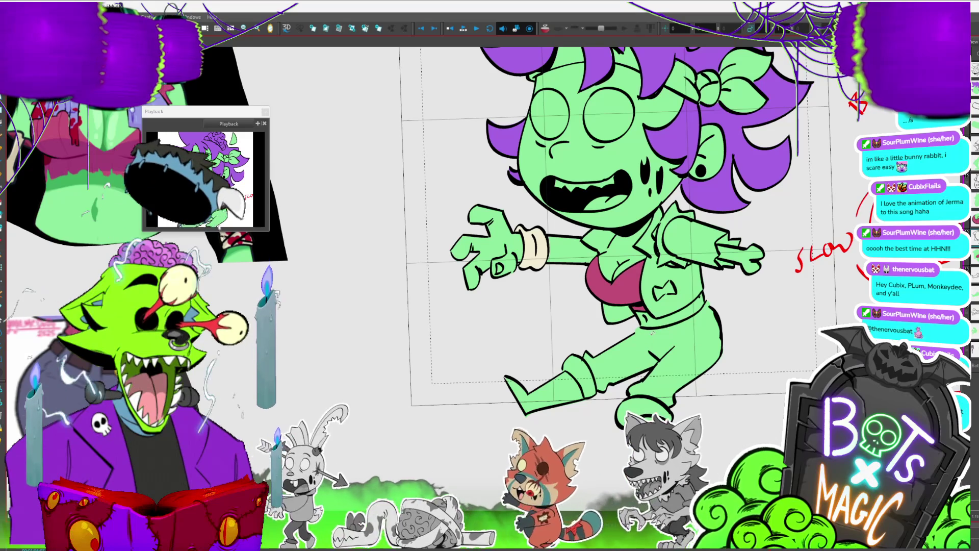
{"action": "scroll", "coordinate": [480, 312], "scroll_direction": "up", "scroll_amount": 2}
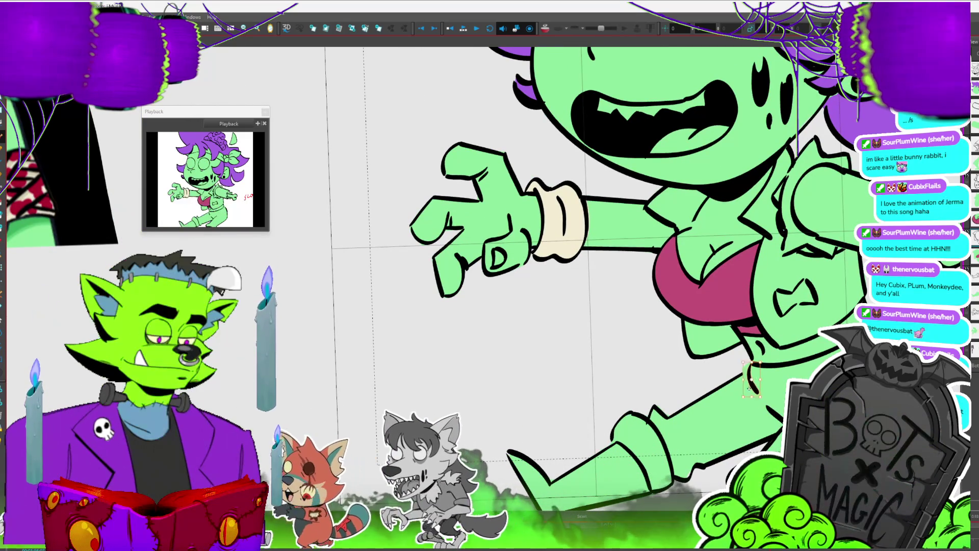
{"action": "left_click_drag", "start_coordinate": [787, 413], "coordinate": [644, 368]}
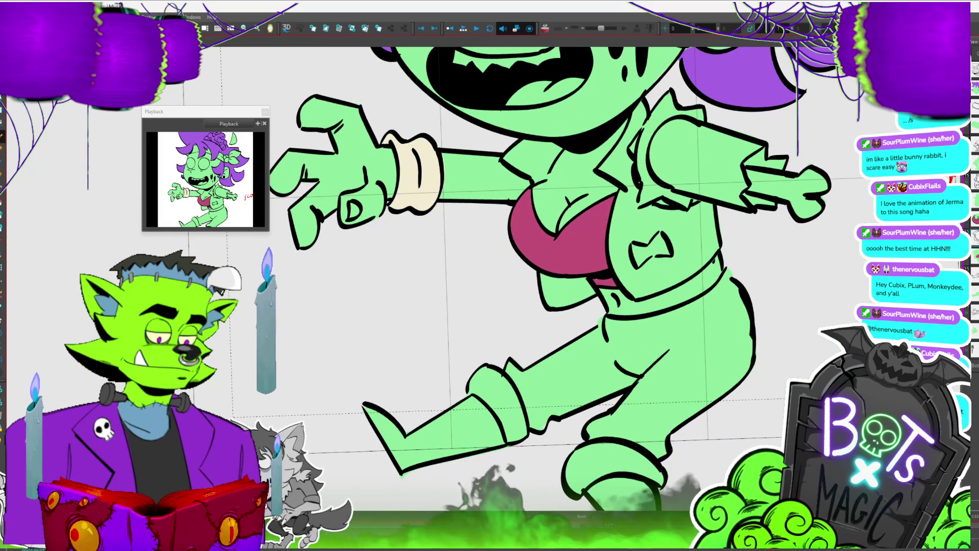
With the Light Table on, redraw the short leg stroke as a black thigh curve.
{"action": "left_click", "coordinate": [632, 372]}
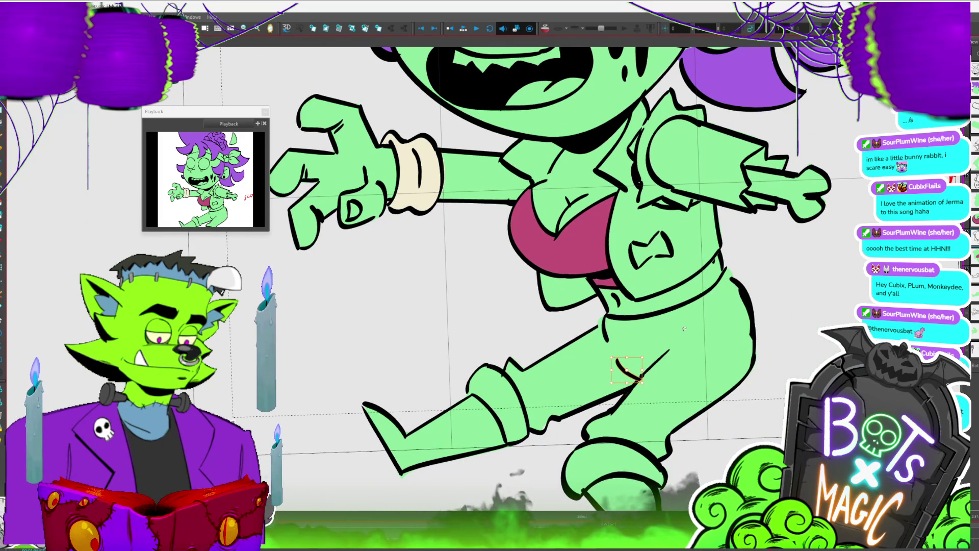
{"action": "key", "text": "shift+l"}
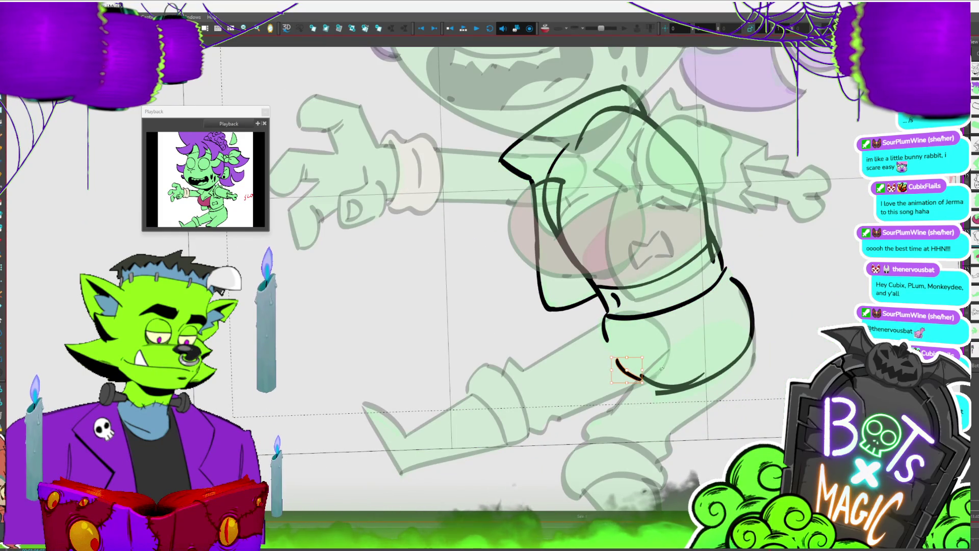
{"action": "left_click_drag", "start_coordinate": [631, 376], "coordinate": [709, 375]}
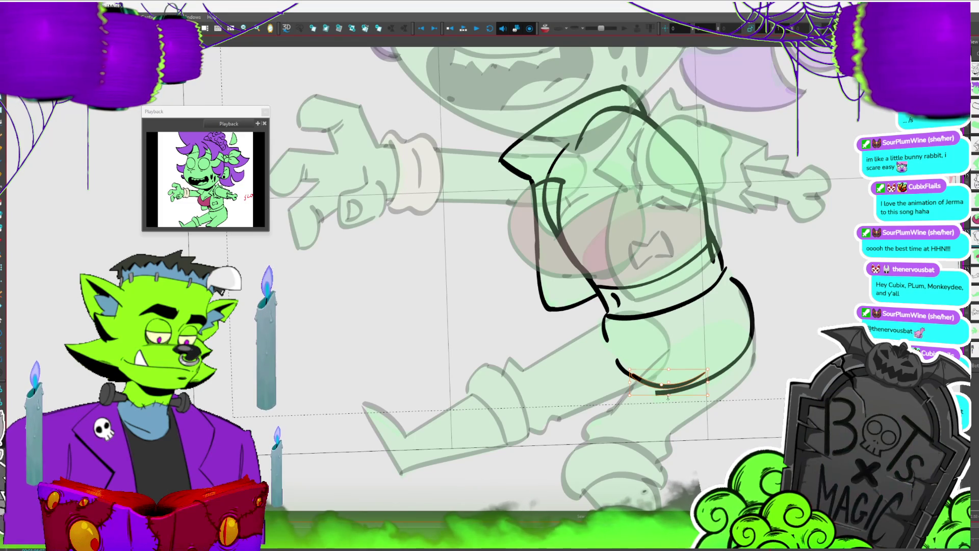
{"action": "key", "text": "Escape"}
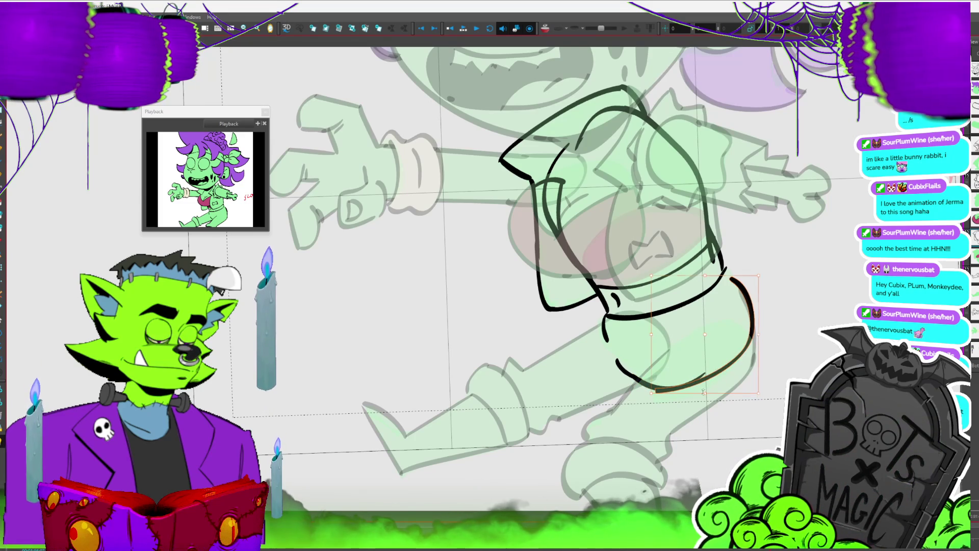
{"action": "key", "text": "1"}
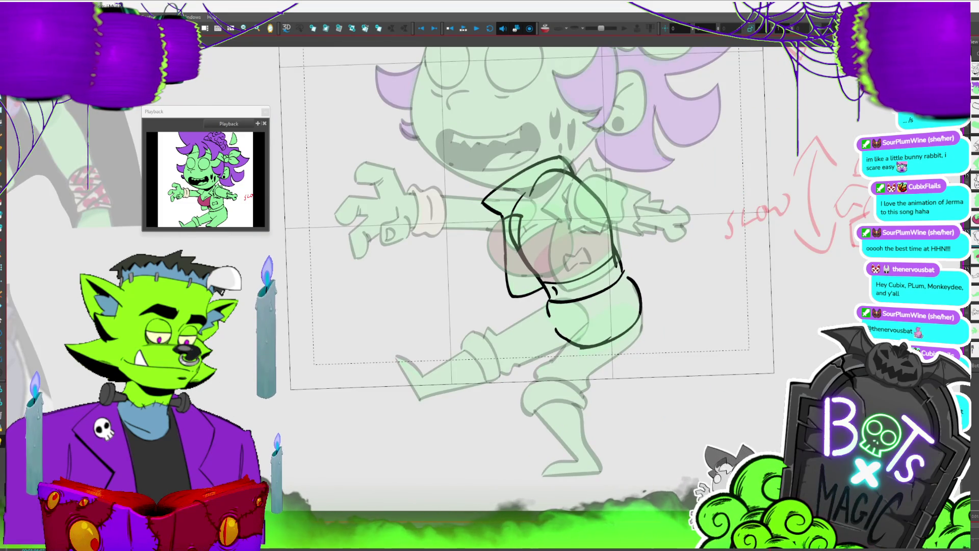
Step between walk-cycle drawings and stretch and reshape the right boot curve.
{"action": "key", "text": "period"}
{"action": "key", "text": "period"}
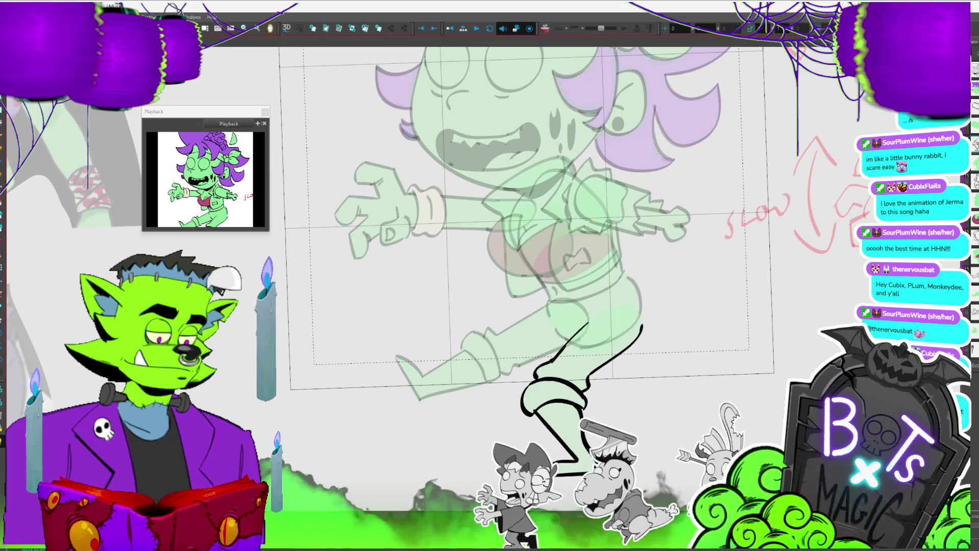
{"action": "key", "text": "comma"}
{"action": "key", "text": "comma"}
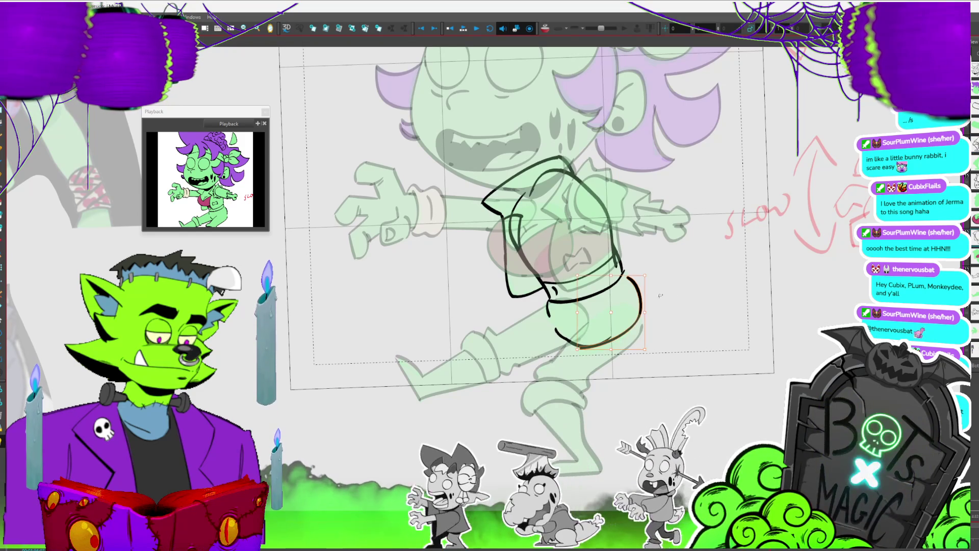
{"action": "left_click", "coordinate": [631, 271]}
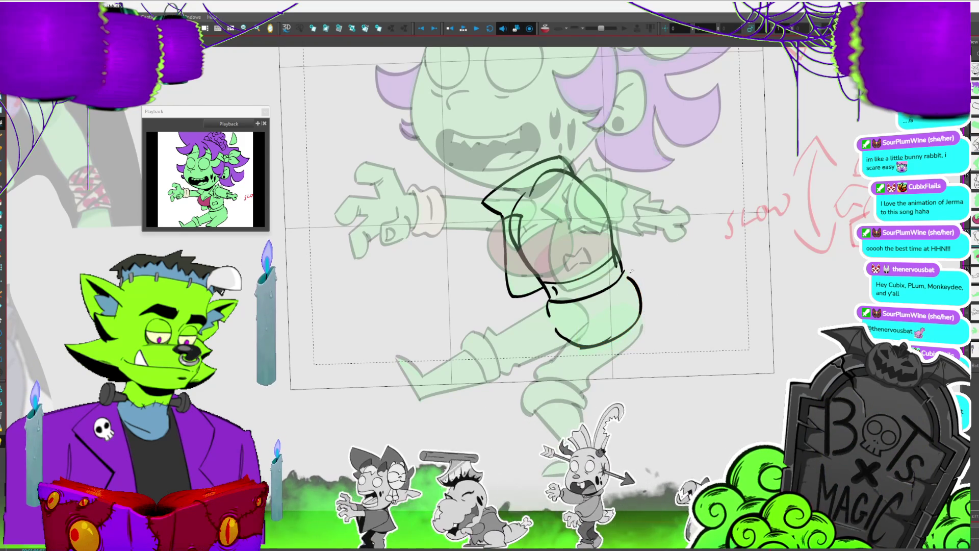
{"action": "left_click_drag", "start_coordinate": [641, 304], "coordinate": [635, 331]}
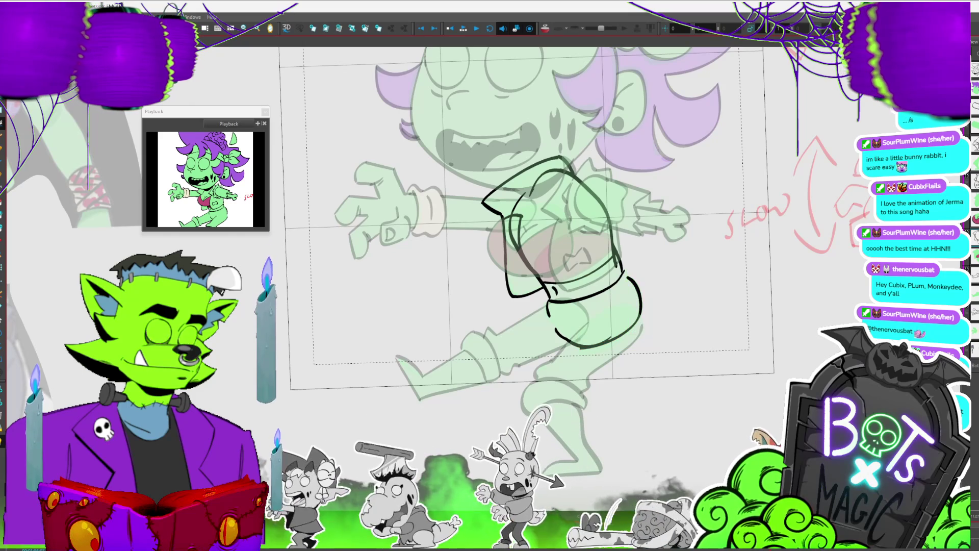
{"action": "key", "text": "."}
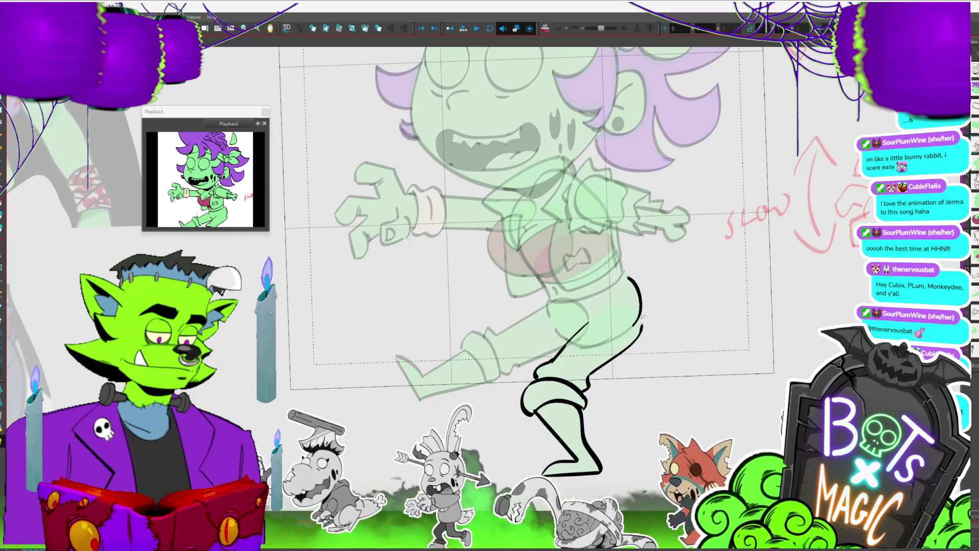
{"action": "left_click", "coordinate": [641, 327]}
{"action": "left_click", "coordinate": [639, 311]}
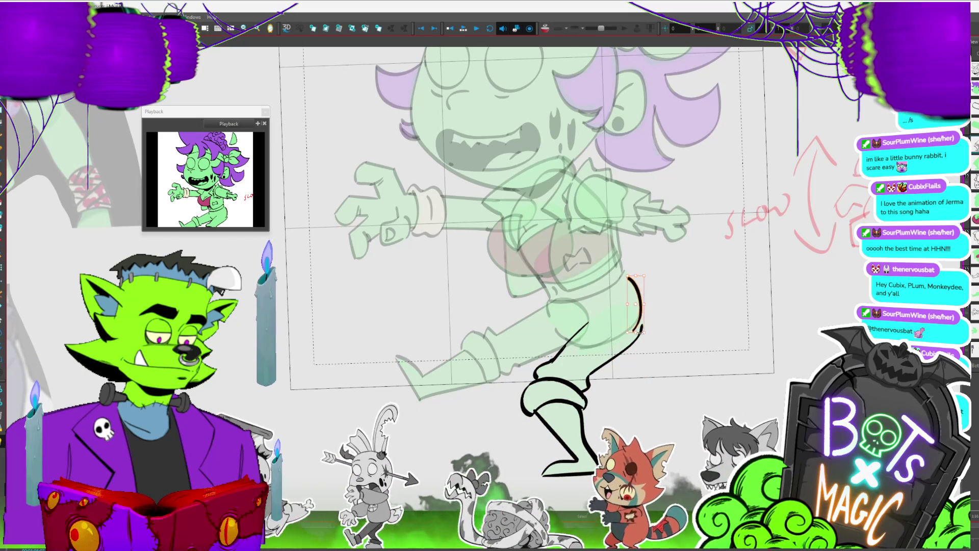
{"action": "left_click_drag", "start_coordinate": [640, 331], "coordinate": [644, 337]}
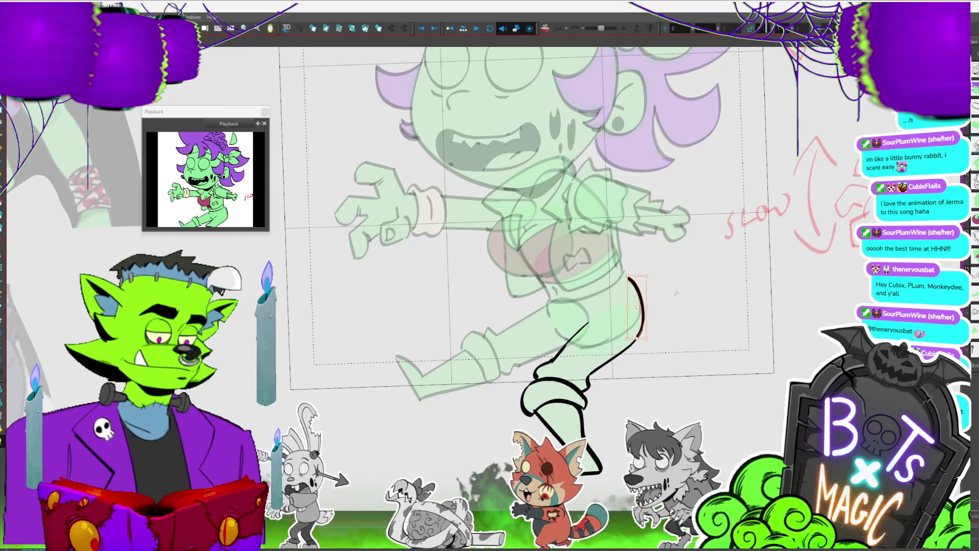
{"action": "left_click_drag", "start_coordinate": [629, 277], "coordinate": [626, 274]}
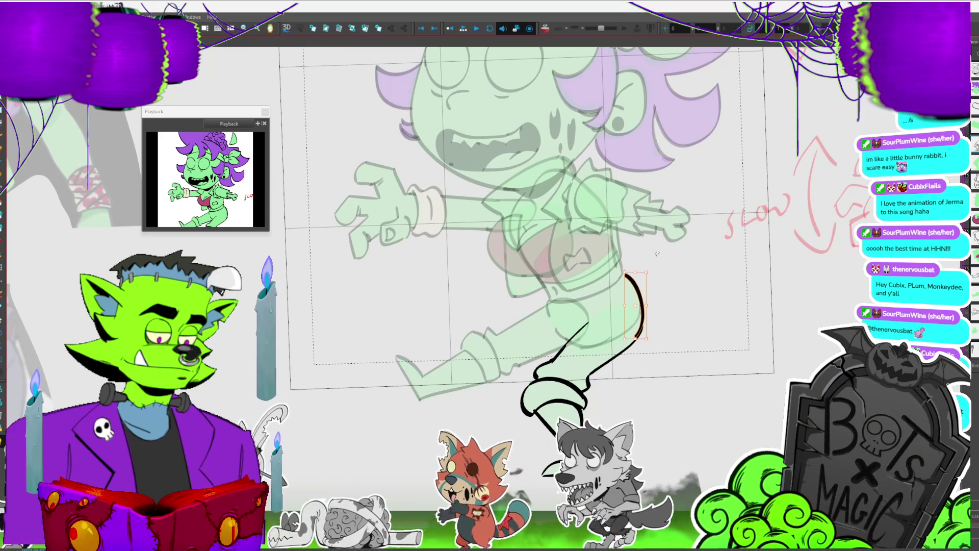
{"action": "left_click_drag", "start_coordinate": [640, 334], "coordinate": [646, 333]}
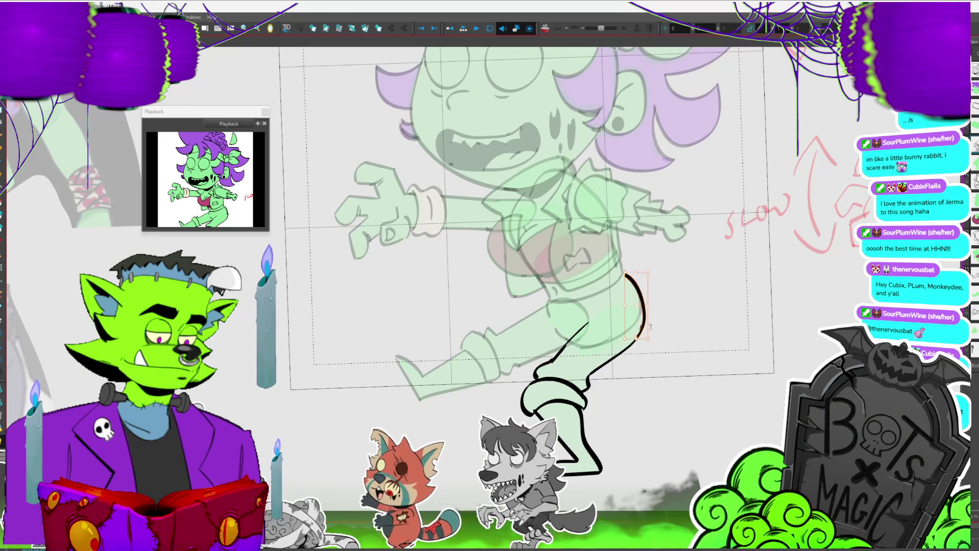
{"action": "key", "text": "Escape"}
Reshape the top part of the lower boot curve segment.
{"action": "scroll", "coordinate": [590, 284], "scroll_direction": "down", "scroll_amount": 3}
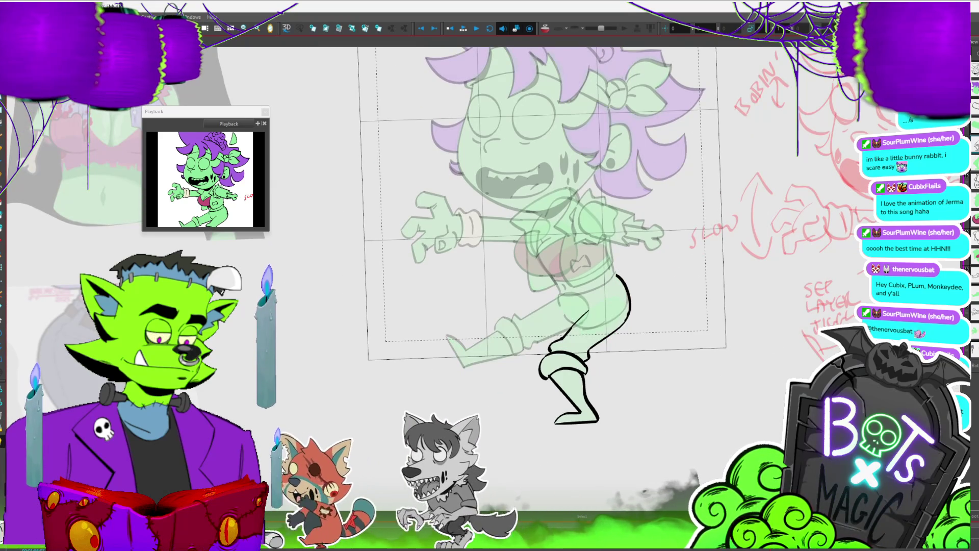
{"action": "left_click", "coordinate": [638, 314]}
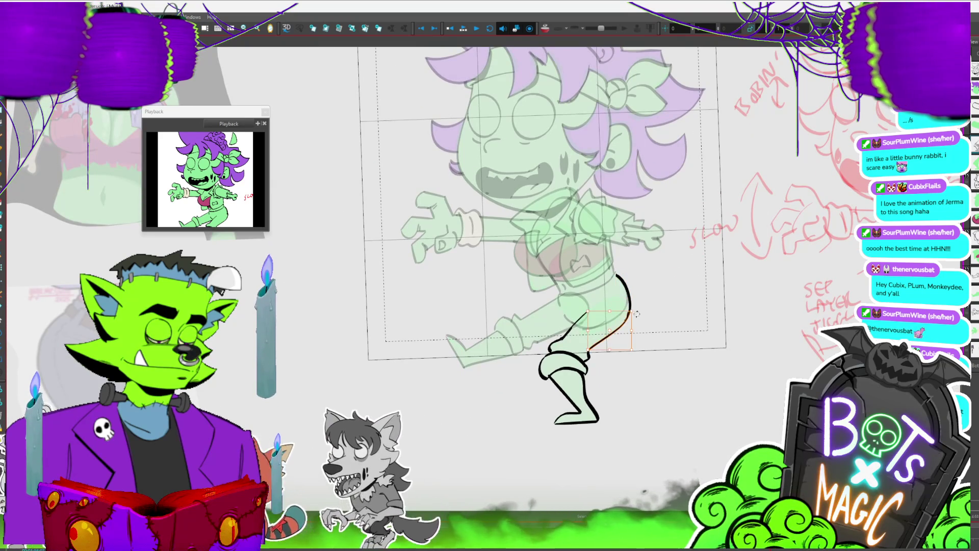
{"action": "left_click_drag", "start_coordinate": [638, 314], "coordinate": [651, 292]}
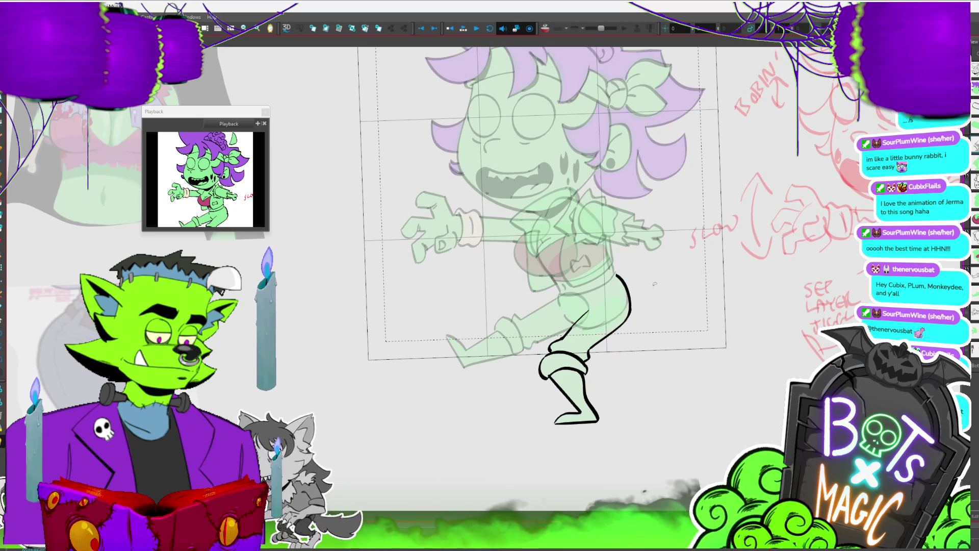
{"action": "scroll", "coordinate": [654, 284], "scroll_direction": "up", "scroll_amount": 1}
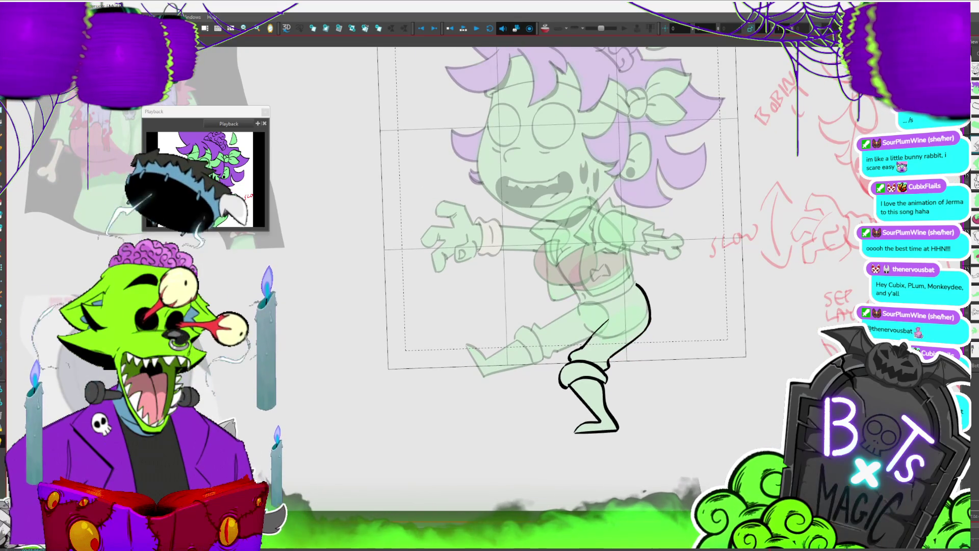
{"action": "scroll", "coordinate": [526, 281], "scroll_direction": "down", "scroll_amount": 2}
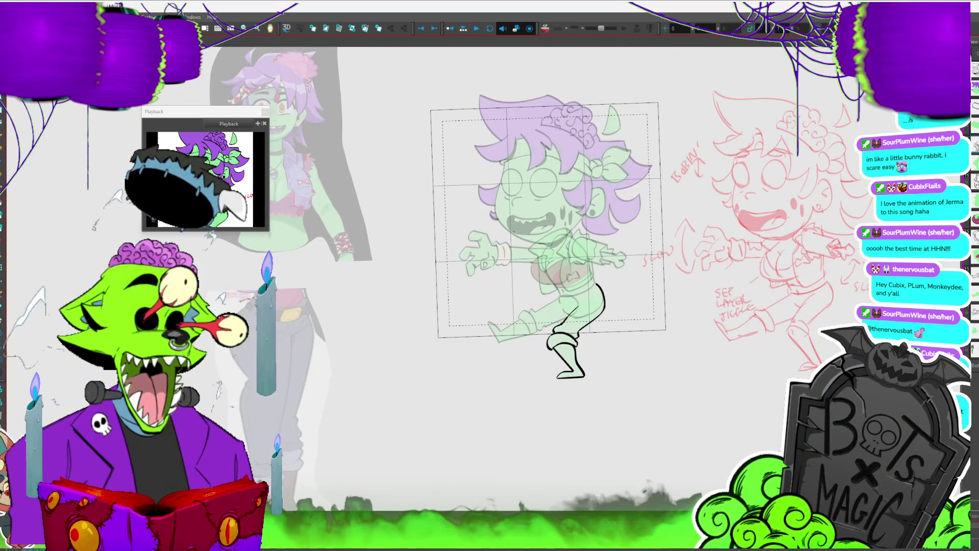
Turn off the Light Table and pan between the vest reference and the full-colour character.
{"action": "key", "text": "shift+l"}
{"action": "key", "text": "shift+n"}
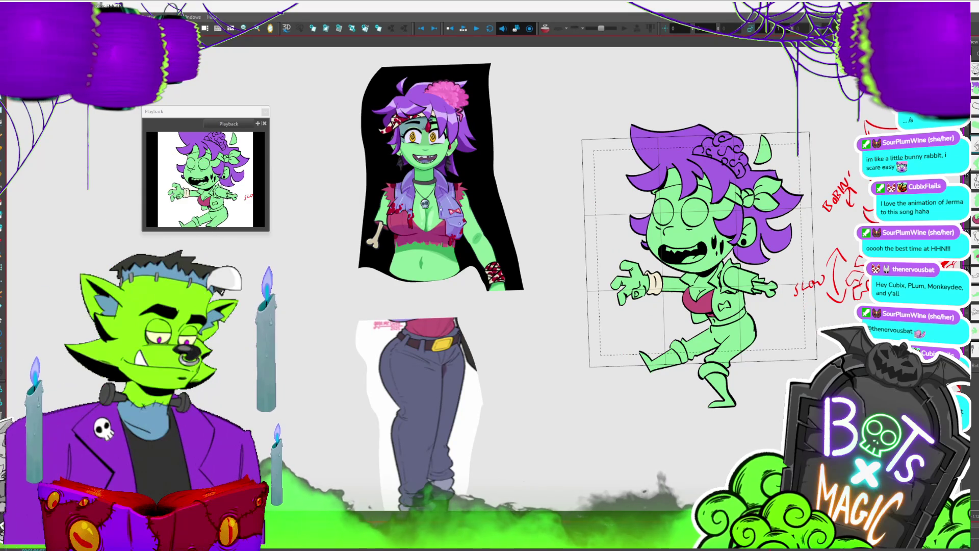
{"action": "scroll", "coordinate": [349, 208], "scroll_direction": "up", "scroll_amount": 2}
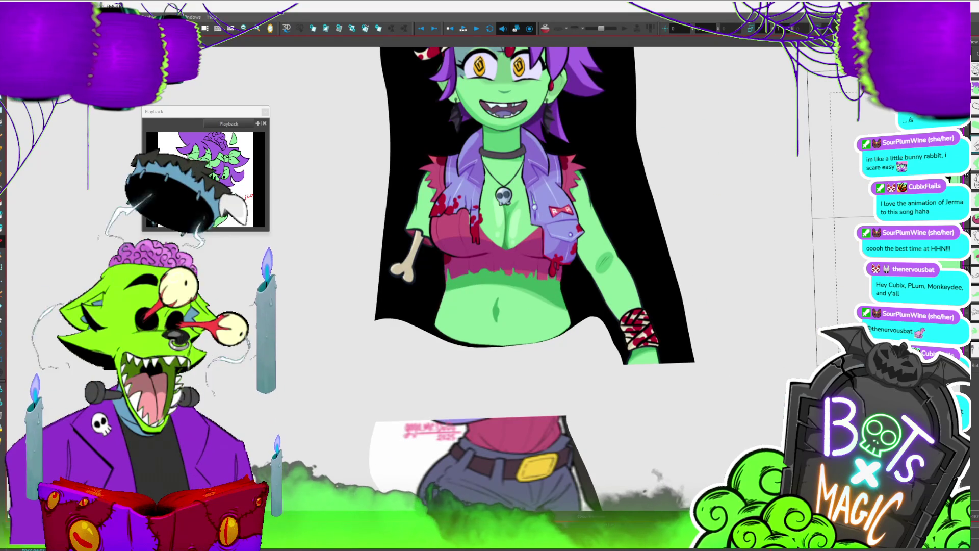
{"action": "left_click_drag", "start_coordinate": [548, 187], "coordinate": [181, 186]}
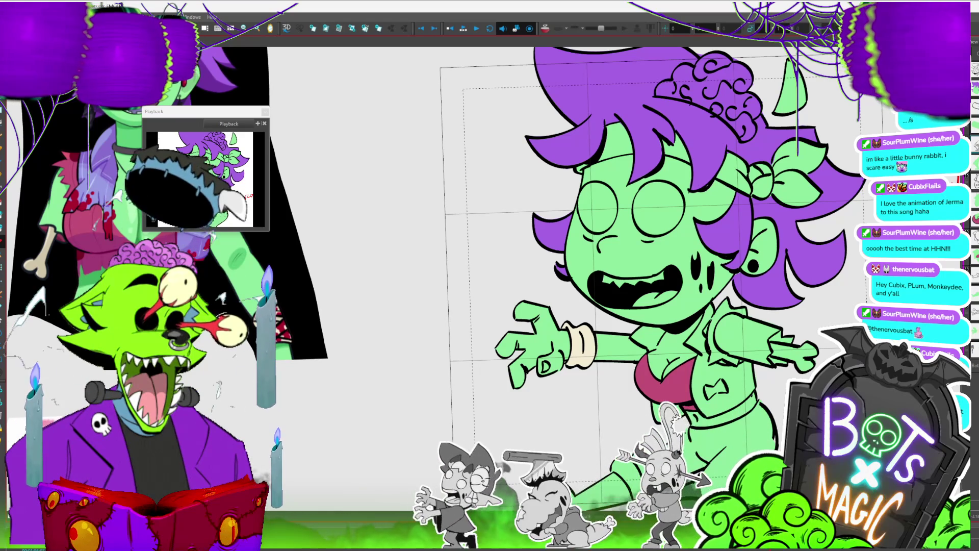
{"action": "scroll", "coordinate": [617, 240], "scroll_direction": "up", "scroll_amount": 2}
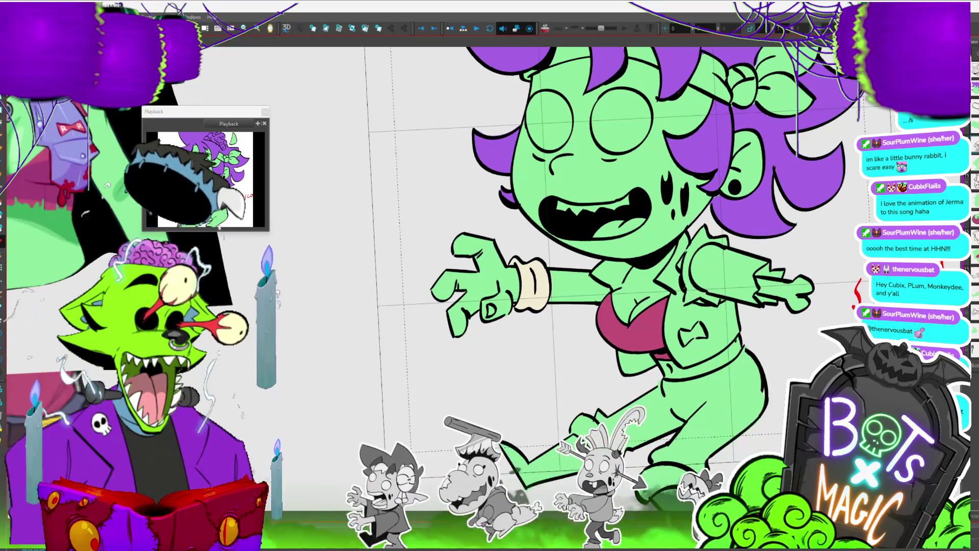
Fill the zombie girl's vest with lavender-blue.
{"action": "scroll", "coordinate": [477, 287], "scroll_direction": "down", "scroll_amount": 3}
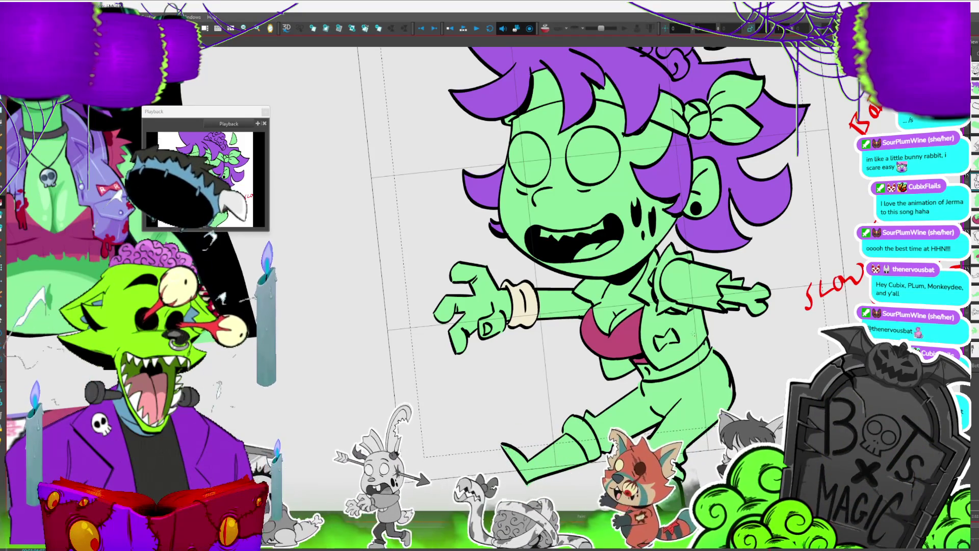
{"action": "left_click", "coordinate": [674, 337]}
{"action": "left_click", "coordinate": [692, 328]}
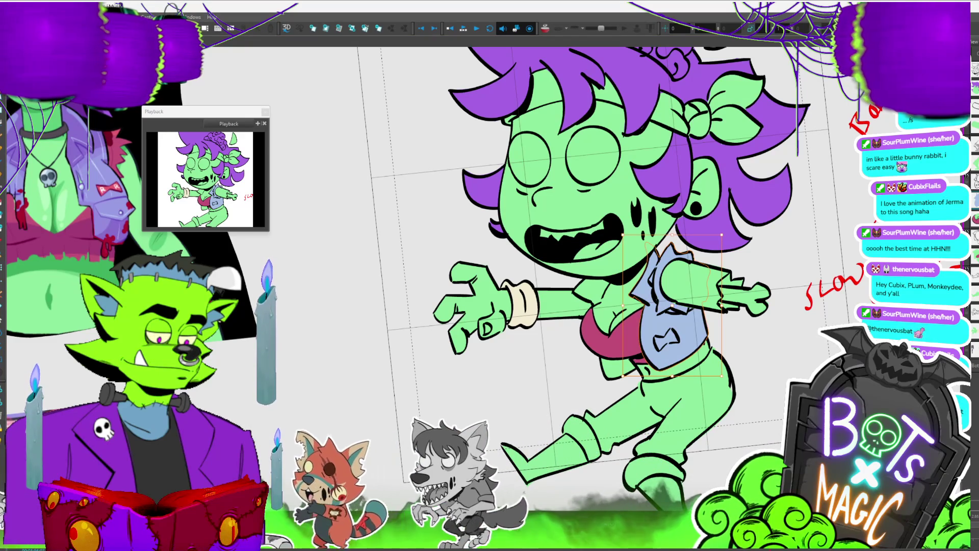
{"action": "key", "text": "Escape"}
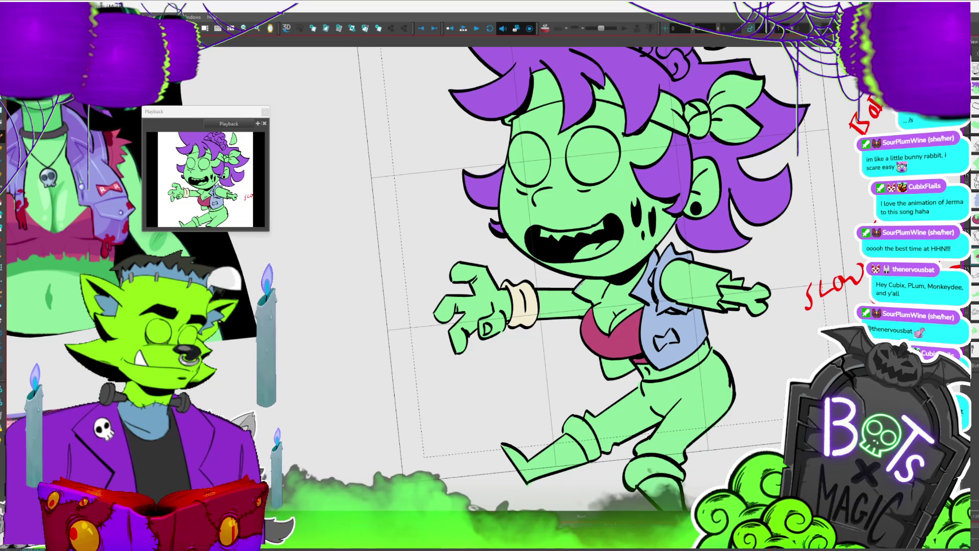
Darken the curved neckline stroke on the vest and check its shape with Select.
{"action": "left_click_drag", "start_coordinate": [577, 286], "coordinate": [606, 296]}
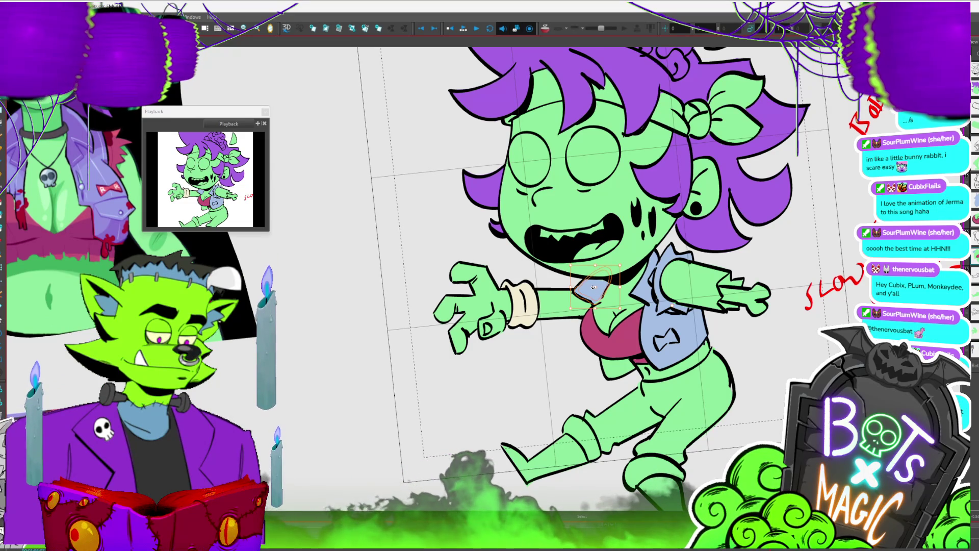
{"action": "key", "text": "alt+s"}
{"action": "left_click", "coordinate": [595, 287]}
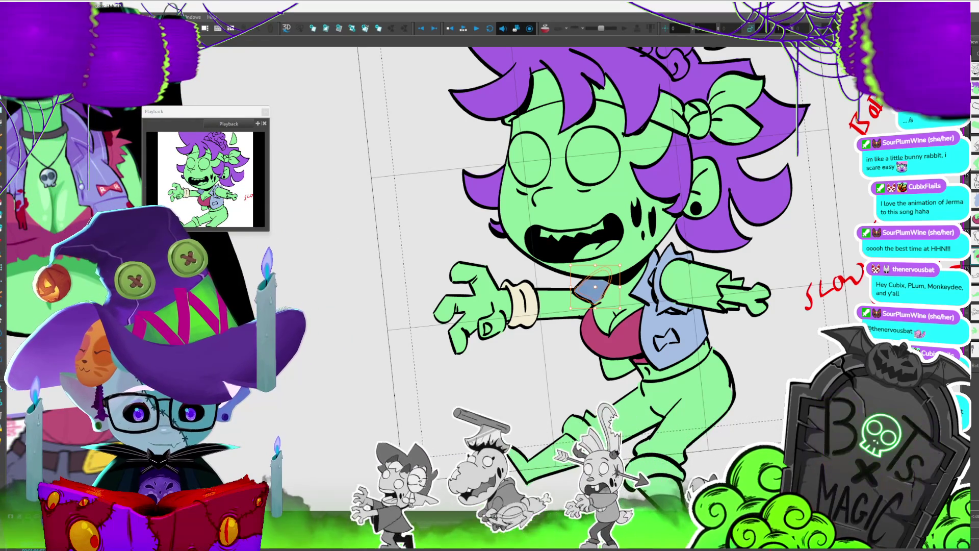
{"action": "key", "text": "Escape"}
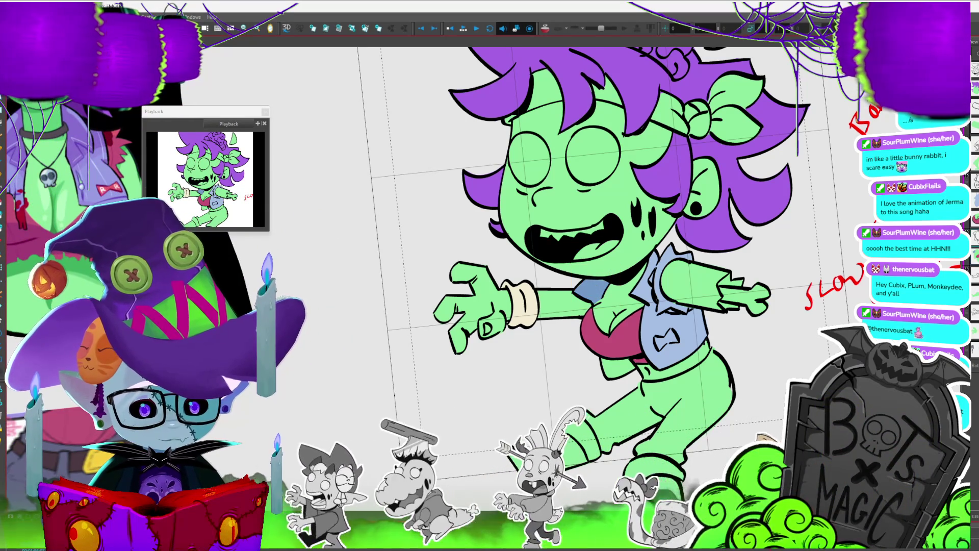
{"action": "scroll", "coordinate": [576, 245], "scroll_direction": "down", "scroll_amount": 5}
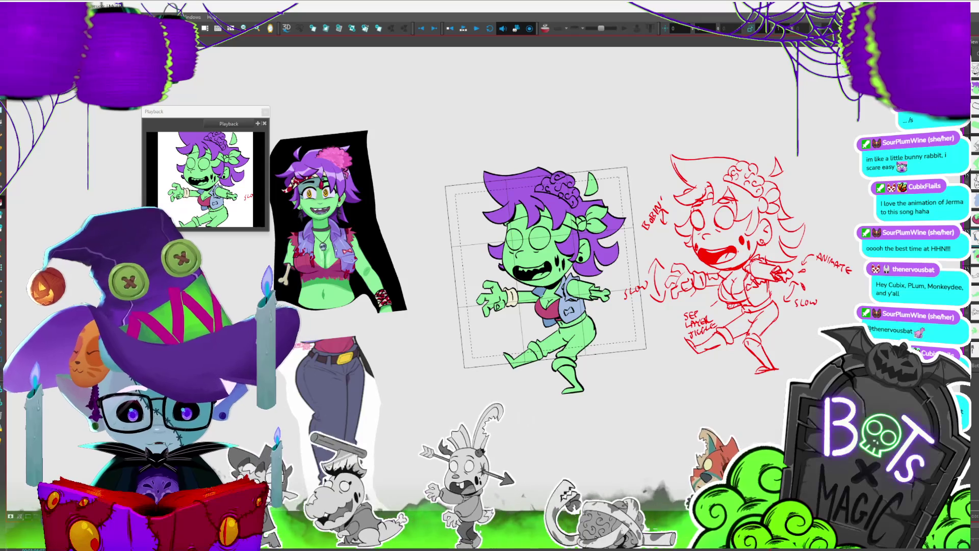
{"action": "scroll", "coordinate": [577, 245], "scroll_direction": "up", "scroll_amount": 6}
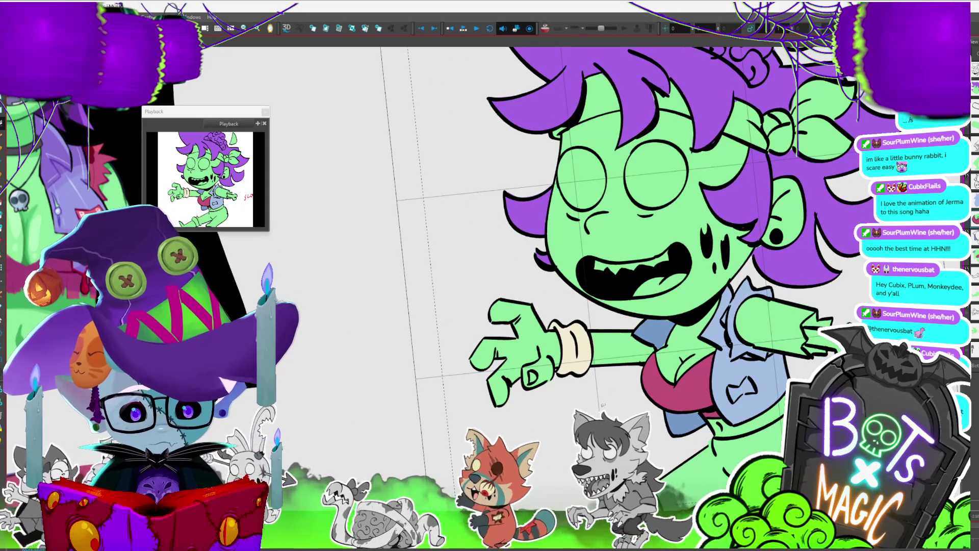
{"action": "scroll", "coordinate": [612, 398], "scroll_direction": "down", "scroll_amount": 5}
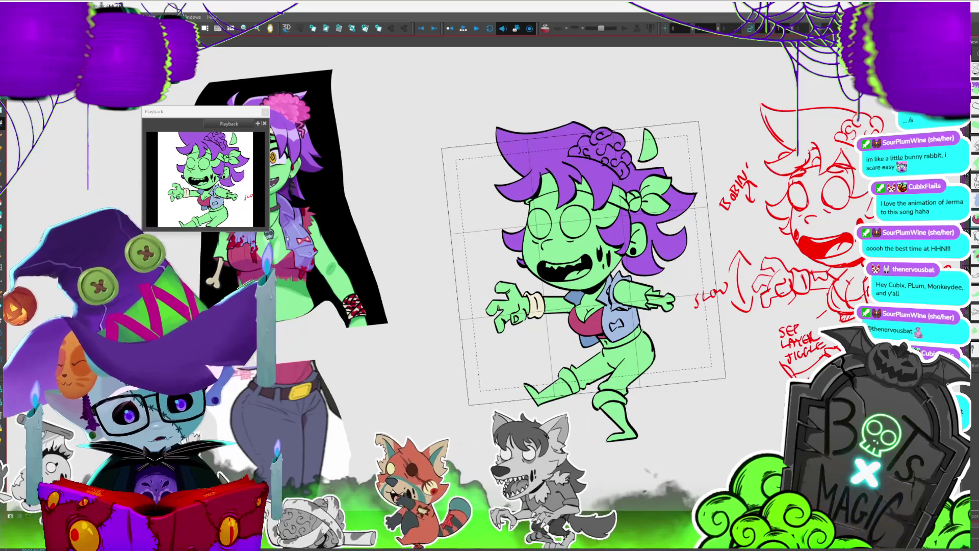
{"action": "scroll", "coordinate": [612, 398], "scroll_direction": "up", "scroll_amount": 5}
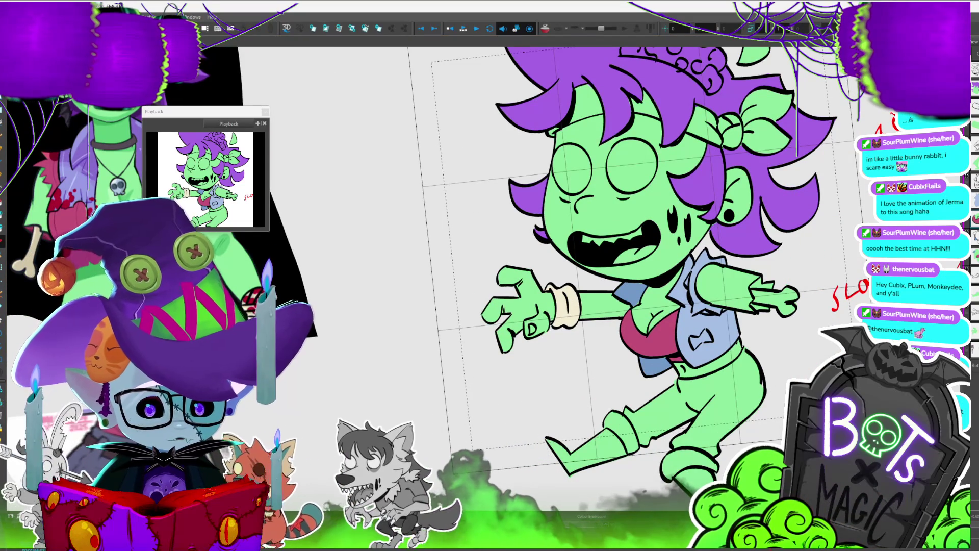
{"action": "scroll", "coordinate": [593, 278], "scroll_direction": "down", "scroll_amount": 1}
{"action": "scroll", "coordinate": [594, 278], "scroll_direction": "up", "scroll_amount": 4}
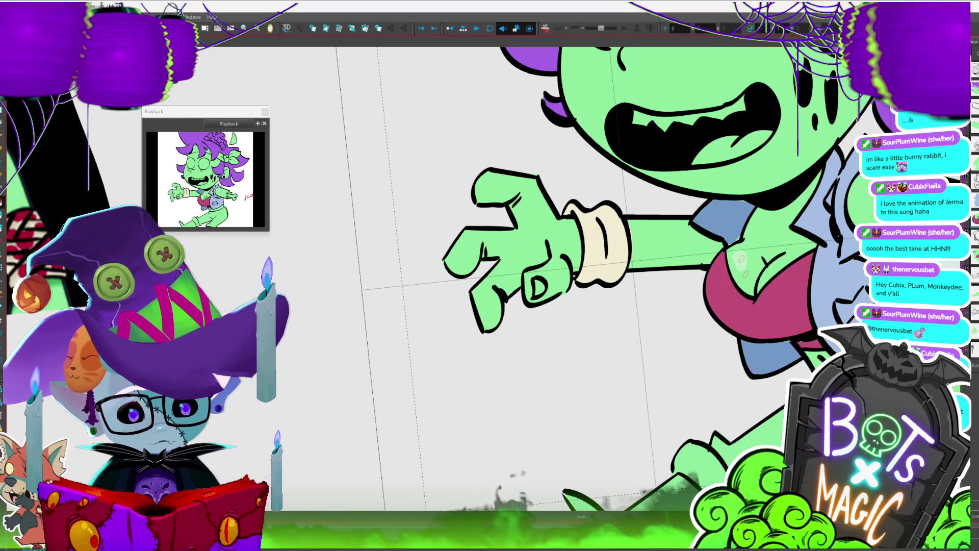
{"action": "scroll", "coordinate": [593, 278], "scroll_direction": "down", "scroll_amount": 5}
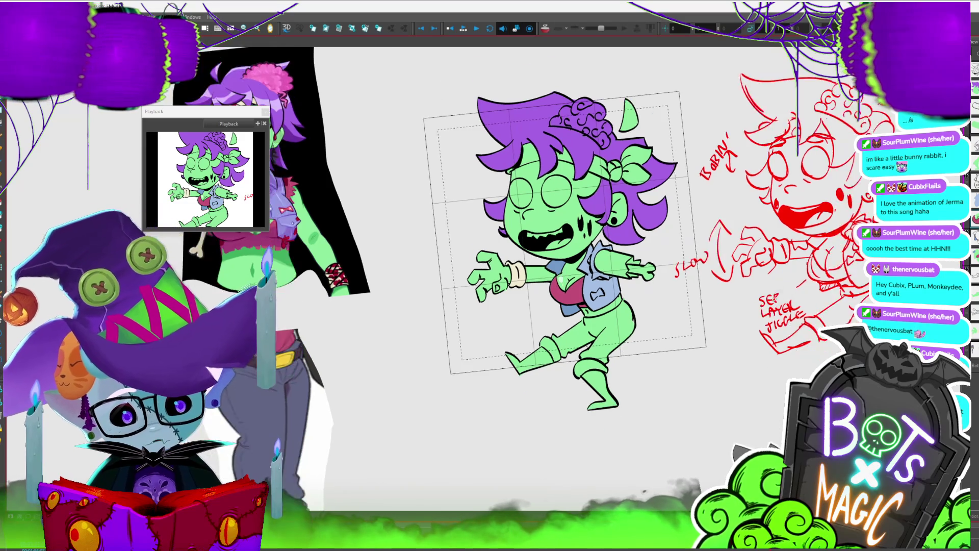
{"action": "key", "text": "2"}
{"action": "key", "text": "2"}
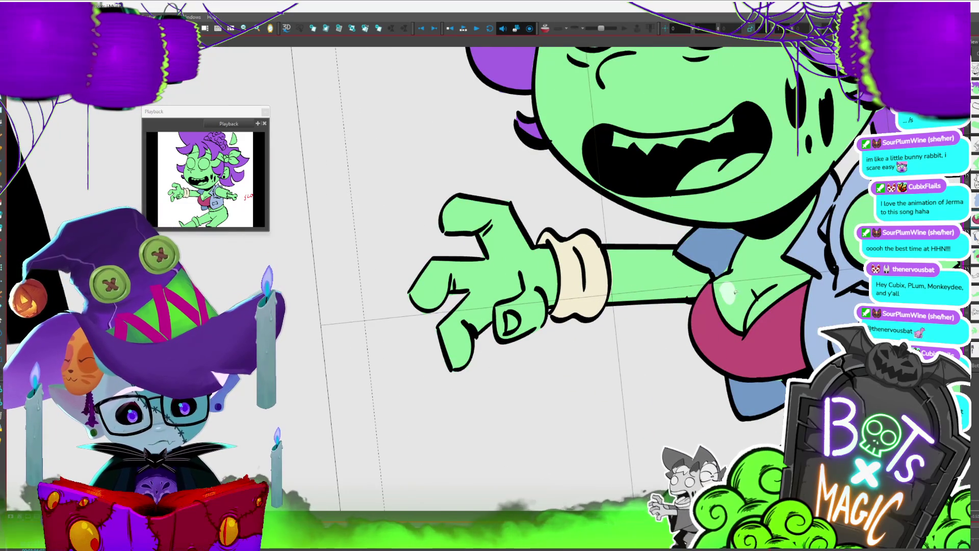
{"action": "key", "text": "1"}
{"action": "key", "text": "1"}
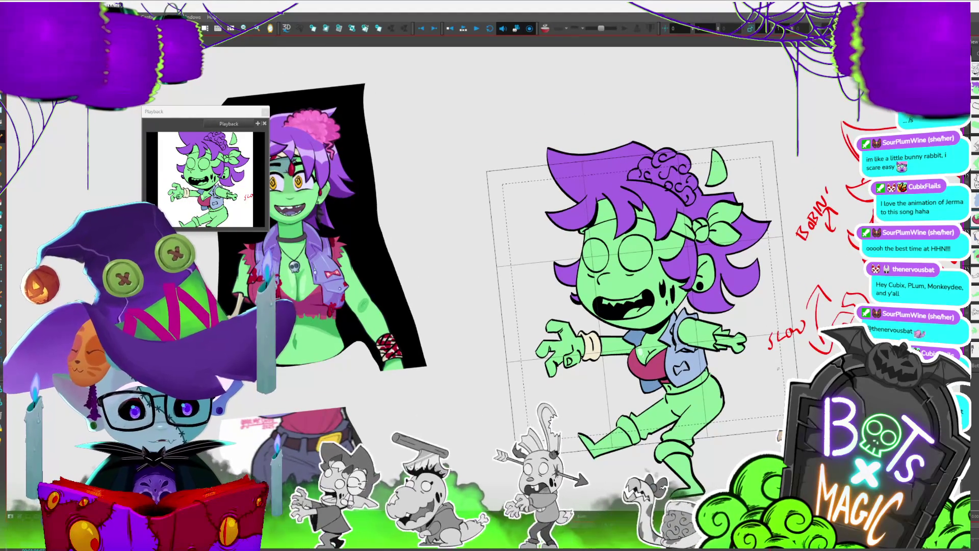
{"action": "scroll", "coordinate": [511, 234], "scroll_direction": "up", "scroll_amount": 5}
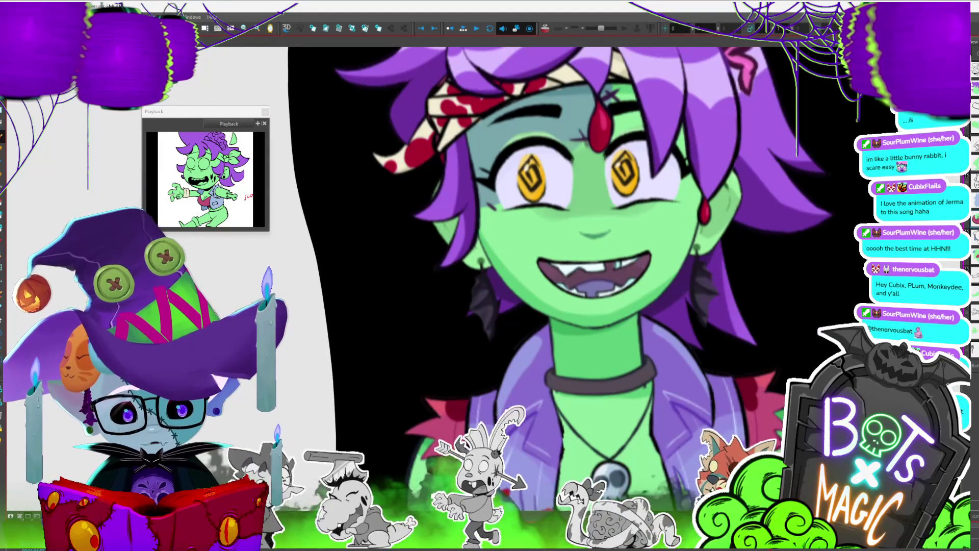
Fill the left and right eyes yellow-orange, then select them to verify.
{"action": "scroll", "coordinate": [544, 179], "scroll_direction": "down", "scroll_amount": 5}
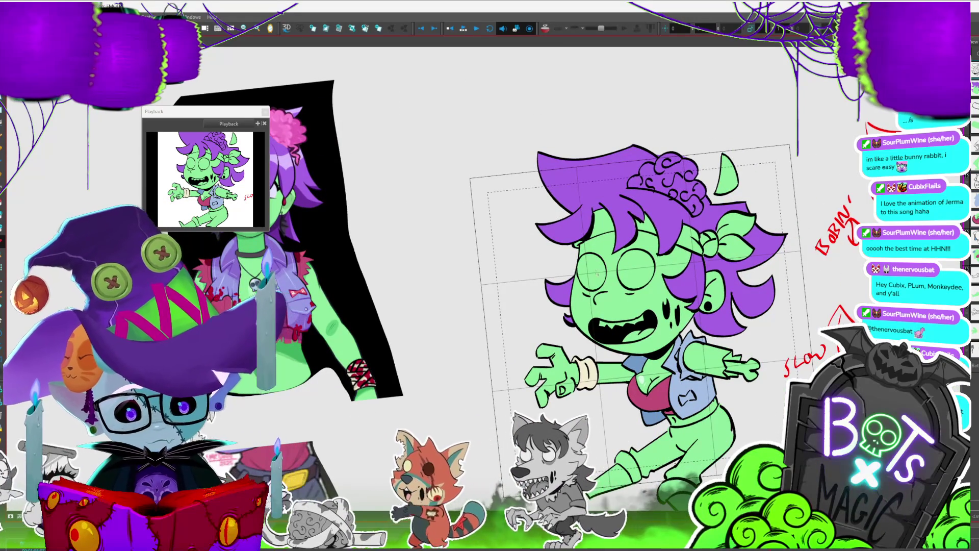
{"action": "left_click", "coordinate": [592, 270]}
{"action": "left_click", "coordinate": [638, 271]}
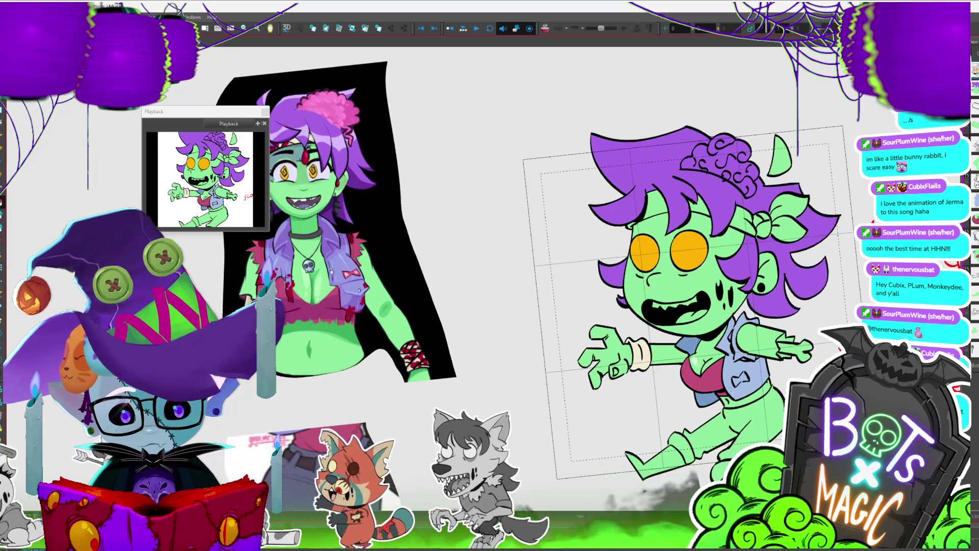
{"action": "left_click", "coordinate": [693, 255]}
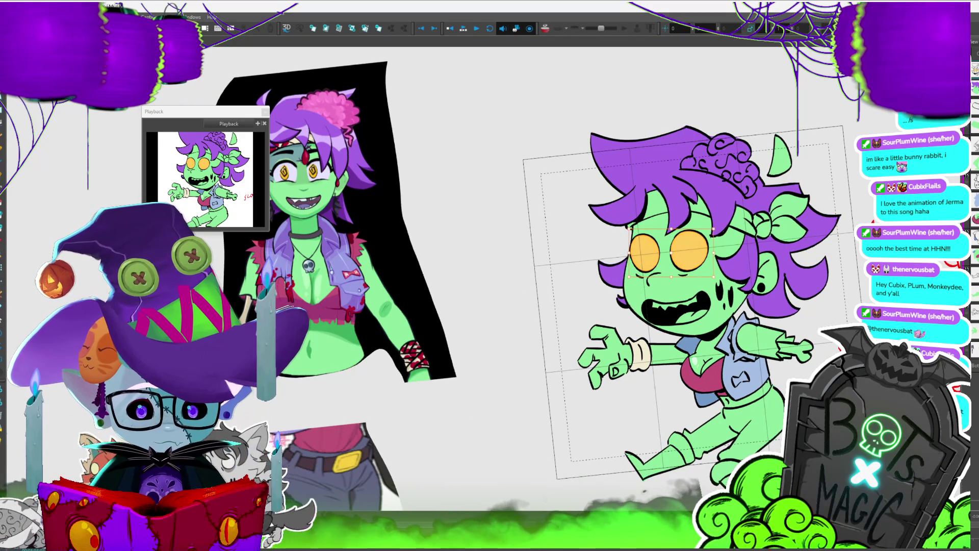
{"action": "key", "text": "Escape"}
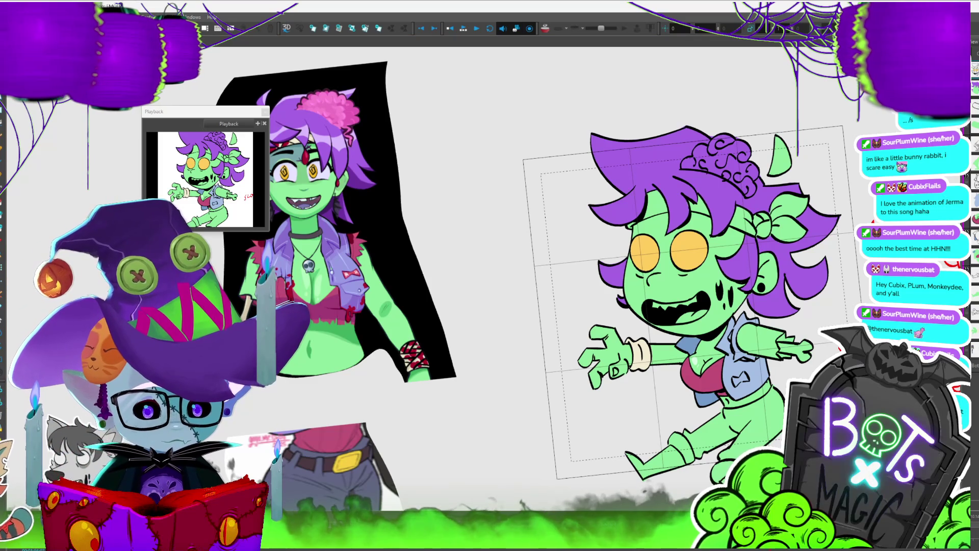
{"action": "scroll", "coordinate": [612, 255], "scroll_direction": "up", "scroll_amount": 3}
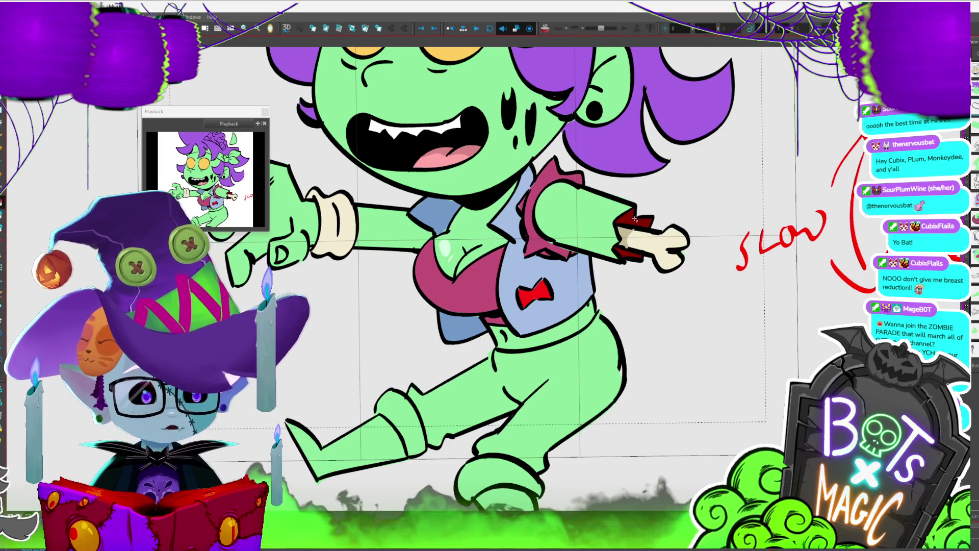
Shift the tan wrist patch slightly right, then zoom out to the reference art.
{"action": "scroll", "coordinate": [635, 219], "scroll_direction": "up", "scroll_amount": 1}
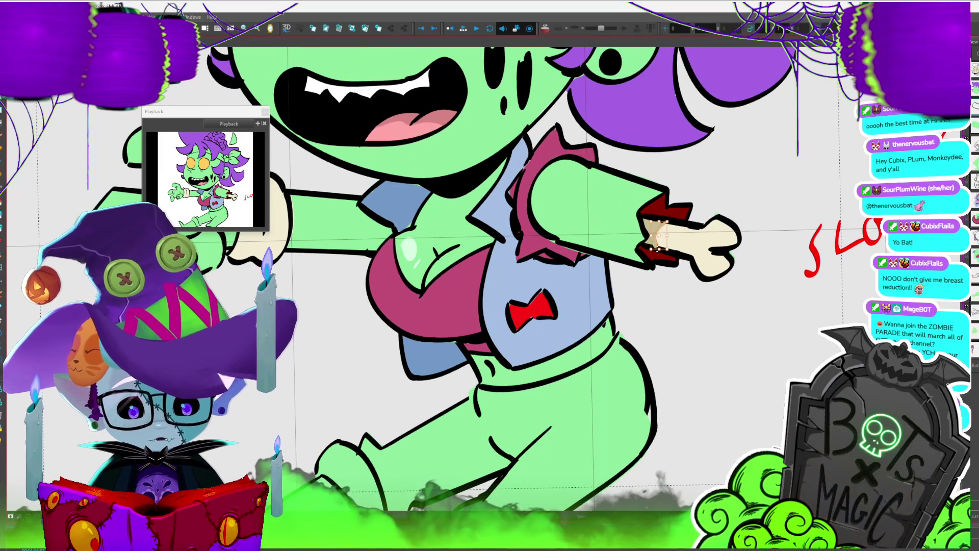
{"action": "left_click", "coordinate": [660, 220]}
{"action": "left_click_drag", "start_coordinate": [660, 218], "coordinate": [664, 218]}
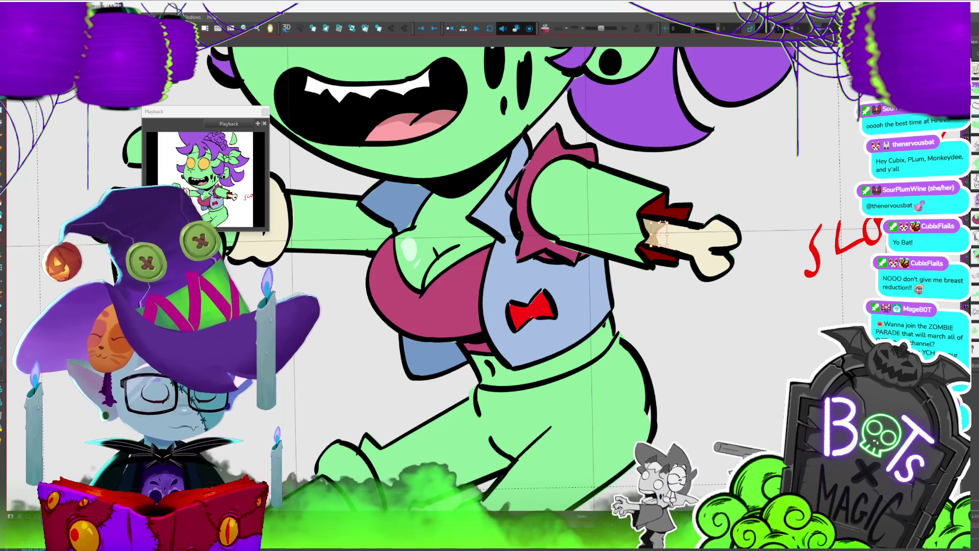
{"action": "key", "text": "Escape"}
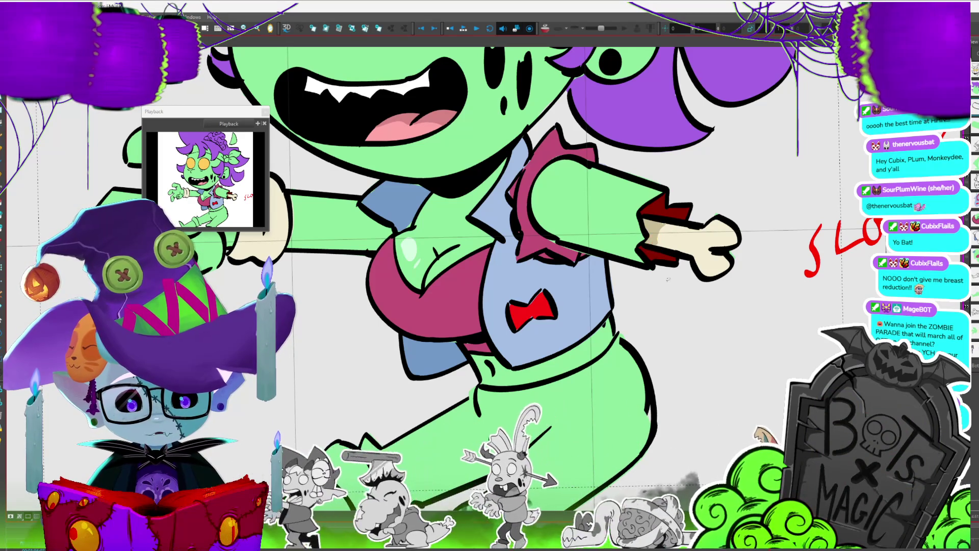
{"action": "key", "text": "2"}
{"action": "key", "text": "2"}
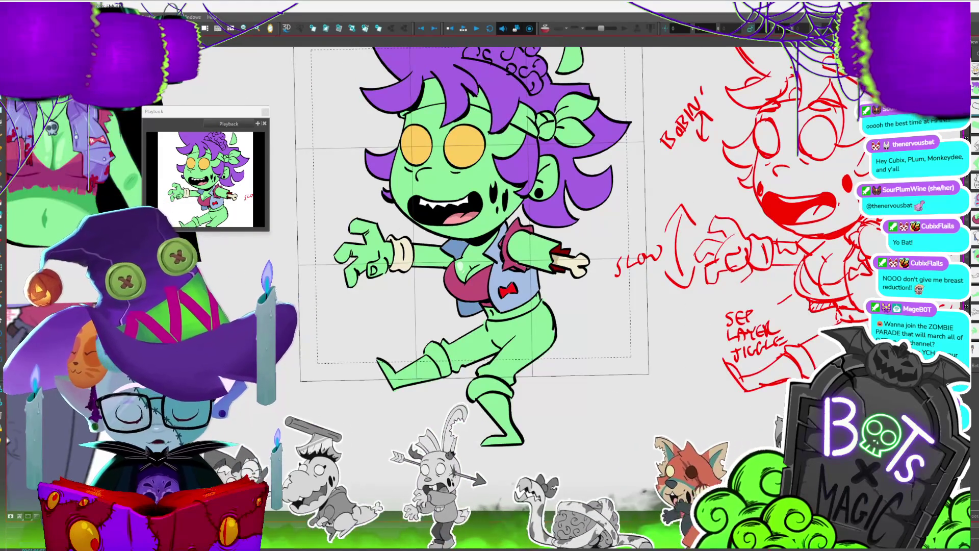
{"action": "key", "text": "2"}
{"action": "scroll", "coordinate": [581, 266], "scroll_direction": "left", "scroll_amount": 3}
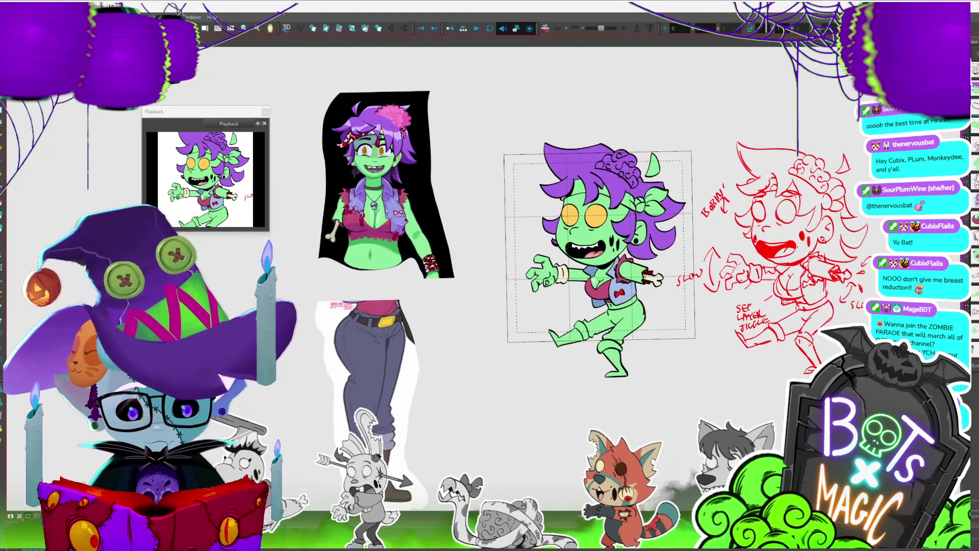
{"action": "key", "text": "2"}
{"action": "key", "text": "2"}
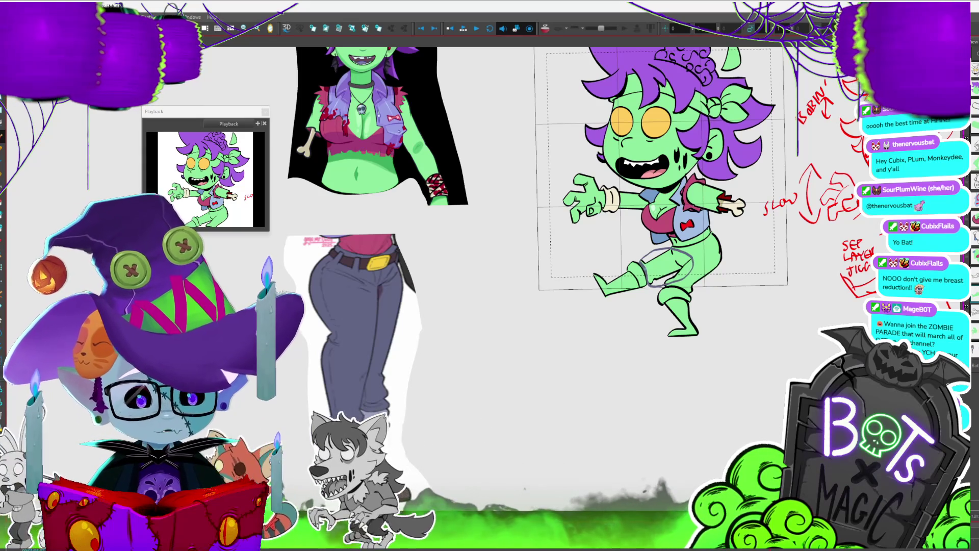
{"action": "left_click", "coordinate": [661, 266]}
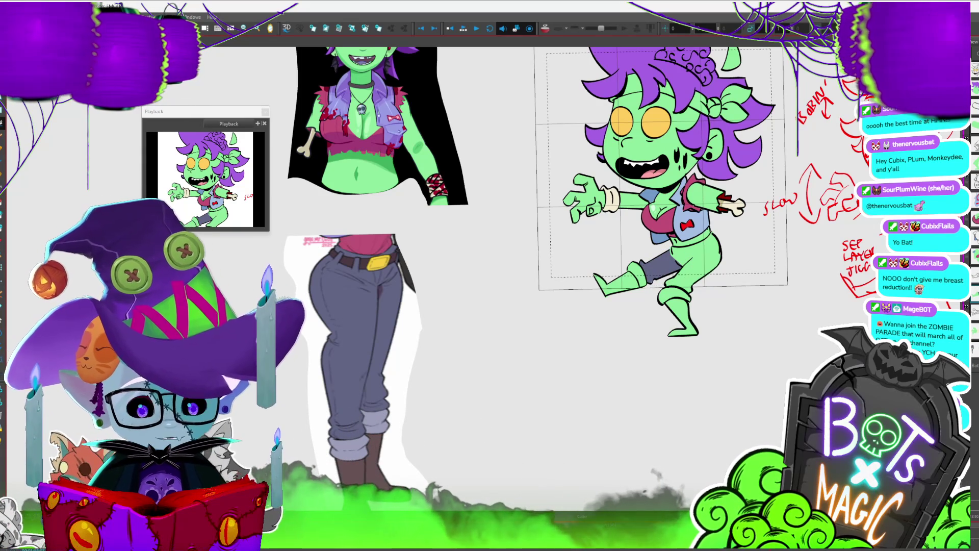
{"action": "scroll", "coordinate": [750, 336], "scroll_direction": "up", "scroll_amount": 2}
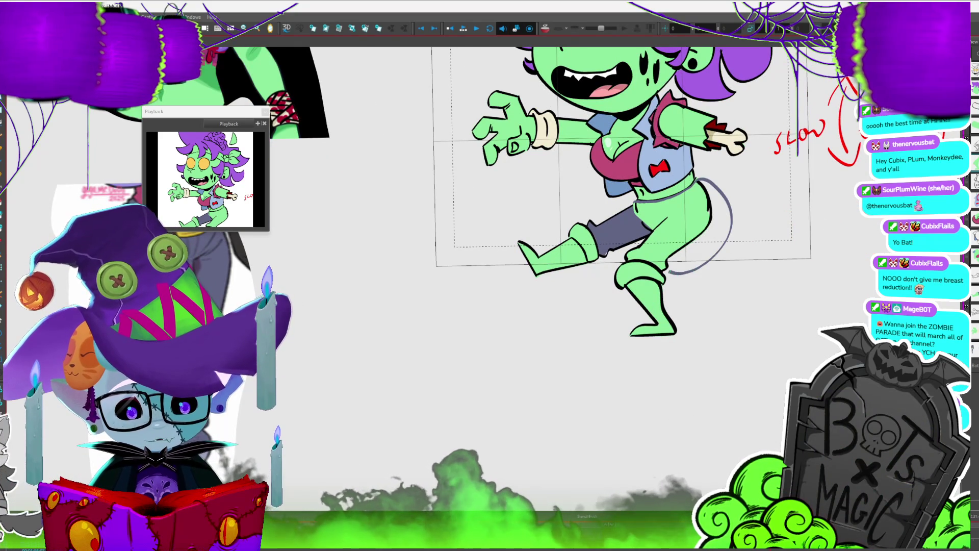
{"action": "mouse_move", "coordinate": [627, 262]}
{"action": "left_mouse_down"}
{"action": "mouse_move", "coordinate": [638, 240]}
{"action": "mouse_move", "coordinate": [634, 204]}
{"action": "left_mouse_up"}
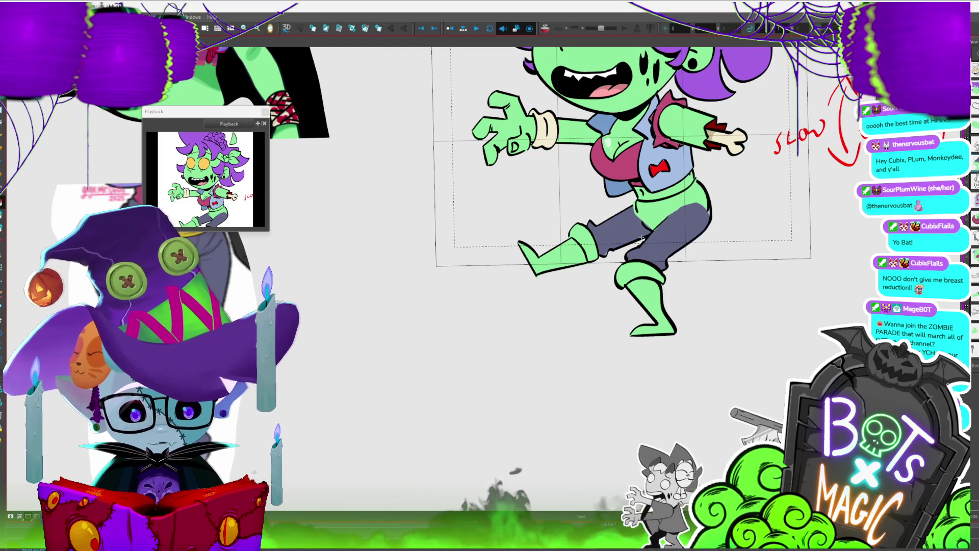
{"action": "scroll", "coordinate": [642, 238], "scroll_direction": "down", "scroll_amount": 5}
{"action": "scroll", "coordinate": [553, 350], "scroll_direction": "up", "scroll_amount": 2}
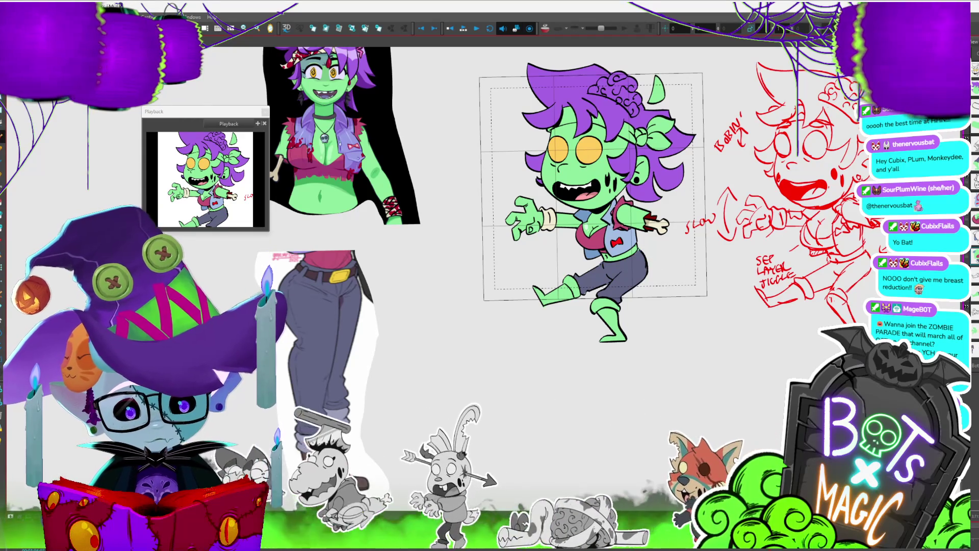
{"action": "scroll", "coordinate": [589, 301], "scroll_direction": "down", "scroll_amount": 2}
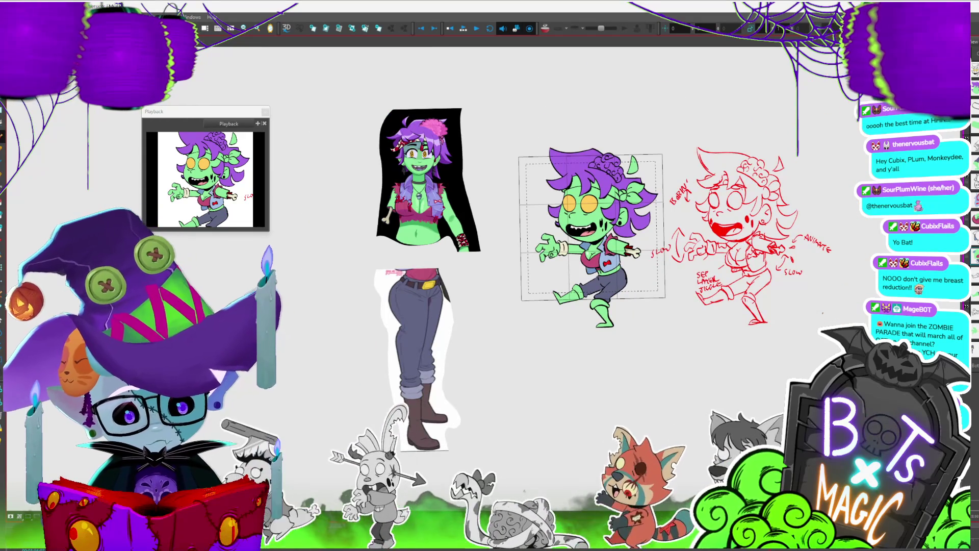
{"action": "scroll", "coordinate": [822, 314], "scroll_direction": "up", "scroll_amount": 2}
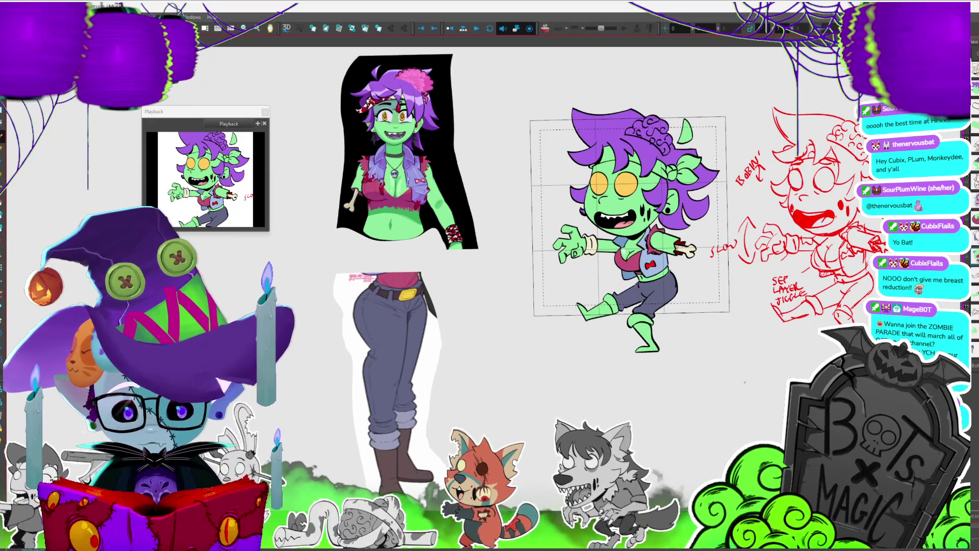
{"action": "scroll", "coordinate": [744, 382], "scroll_direction": "up", "scroll_amount": 2}
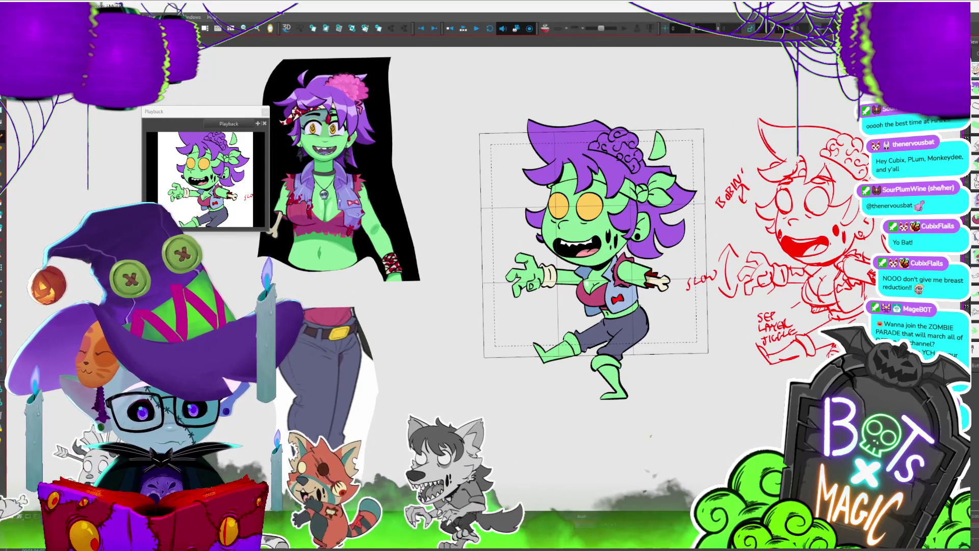
{"action": "key", "text": "ctrl+s"}
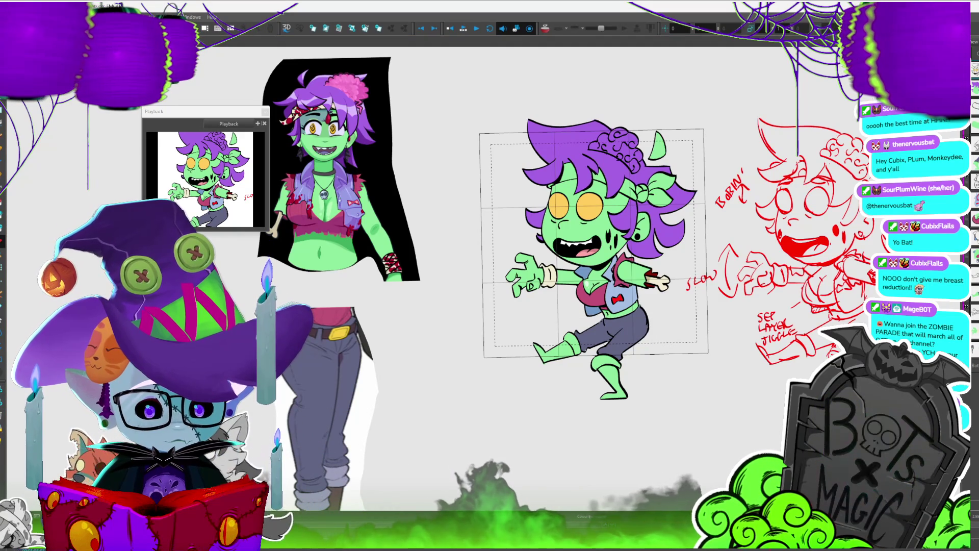
{"action": "scroll", "coordinate": [588, 199], "scroll_direction": "up", "scroll_amount": 3}
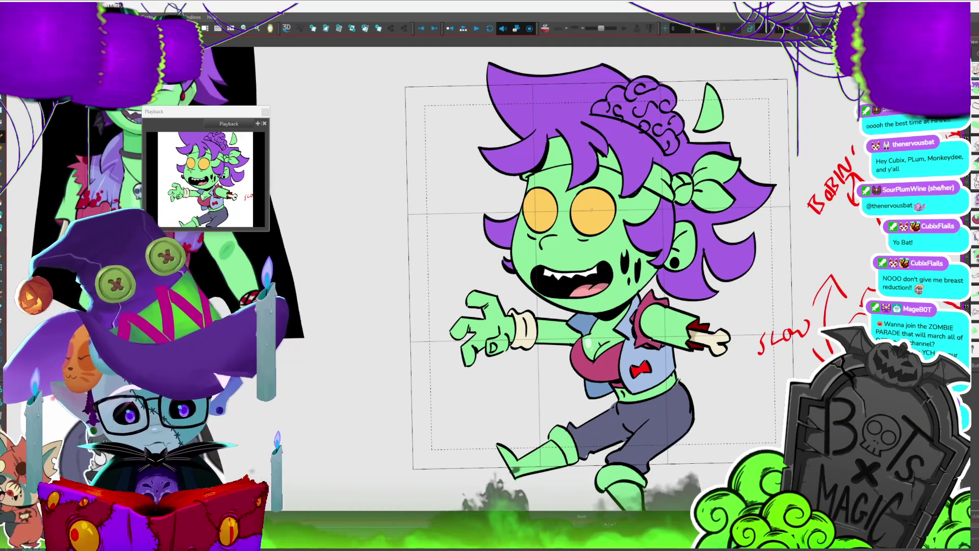
{"action": "left_click_drag", "start_coordinate": [600, 200], "coordinate": [580, 216]}
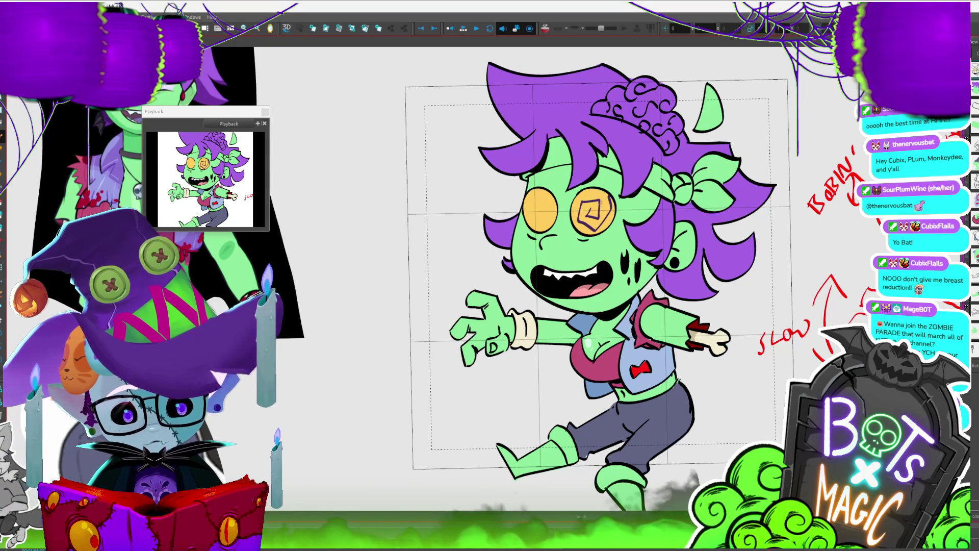
{"action": "left_click_drag", "start_coordinate": [603, 197], "coordinate": [617, 215]}
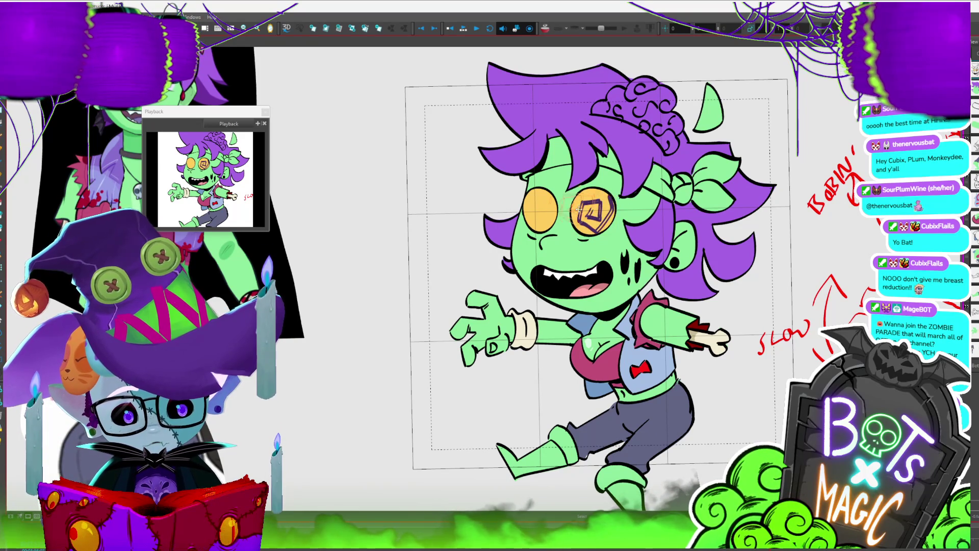
{"action": "mouse_move", "coordinate": [553, 210]}
{"action": "left_mouse_down"}
{"action": "mouse_move", "coordinate": [541, 204]}
{"action": "mouse_move", "coordinate": [549, 219]}
{"action": "left_mouse_up"}
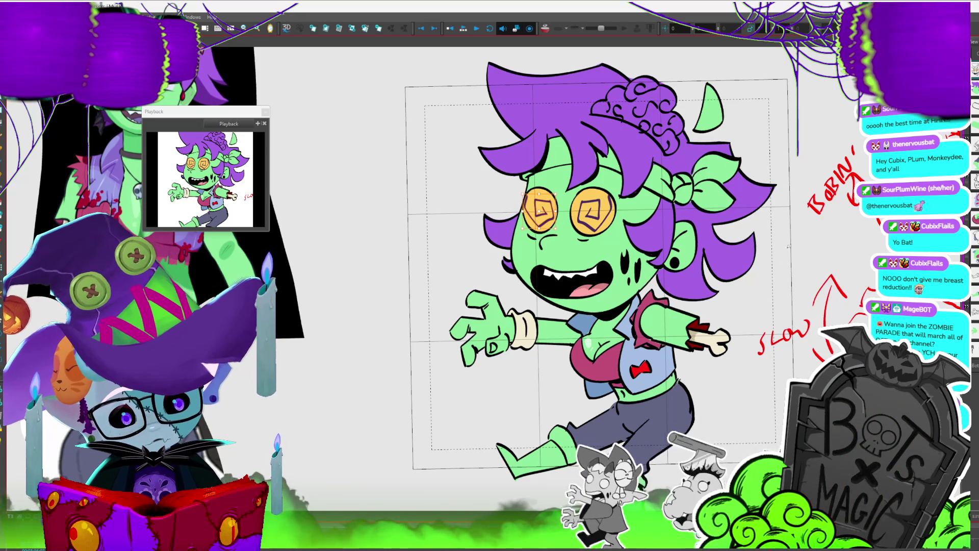
{"action": "key", "text": "2"}
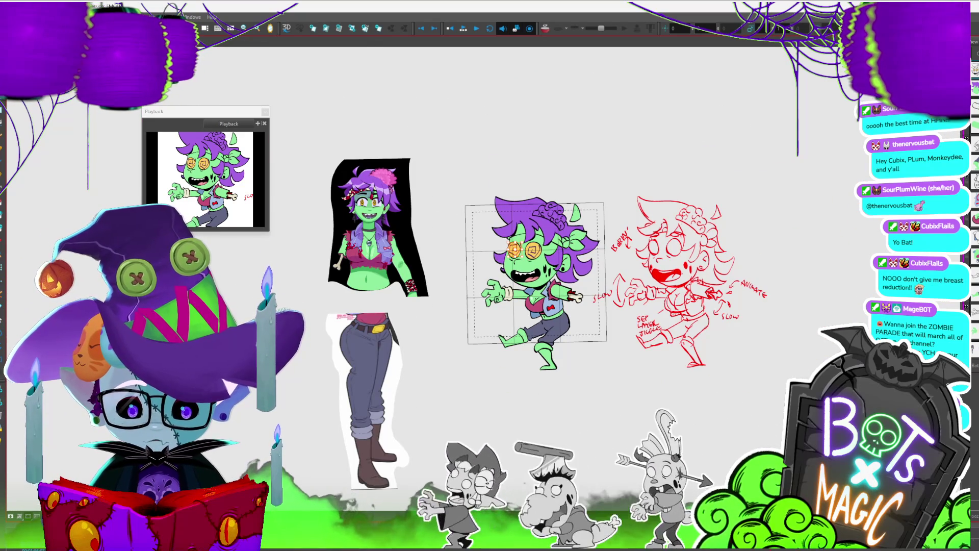
{"action": "key", "text": "2"}
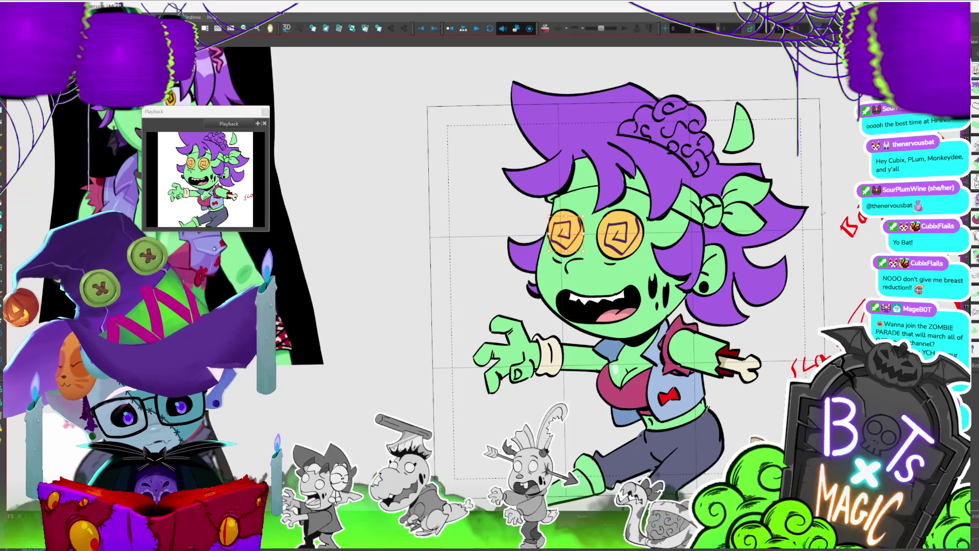
{"action": "key", "text": "1"}
{"action": "key", "text": "2"}
{"action": "left_click", "coordinate": [612, 221]}
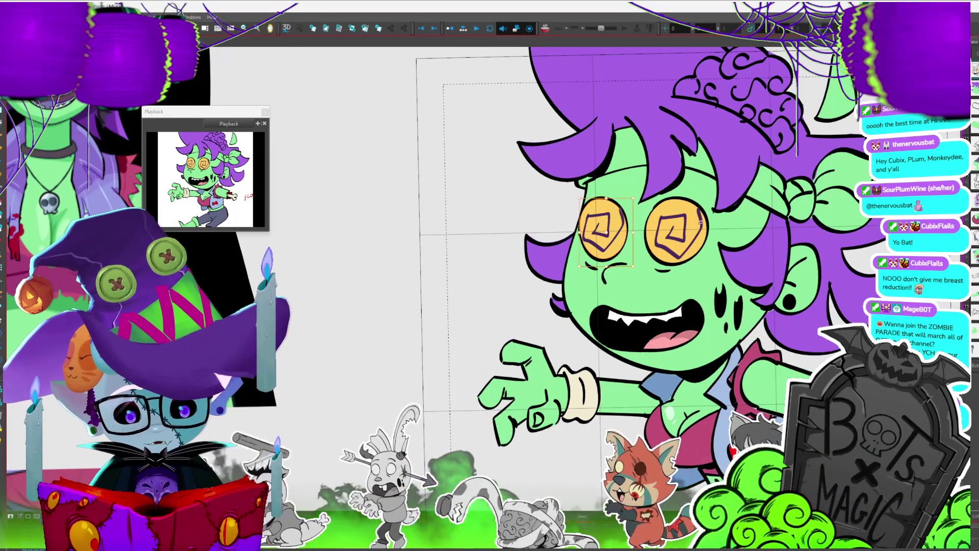
{"action": "key", "text": "Delete"}
{"action": "left_click", "coordinate": [705, 218]}
{"action": "key", "text": "Delete"}
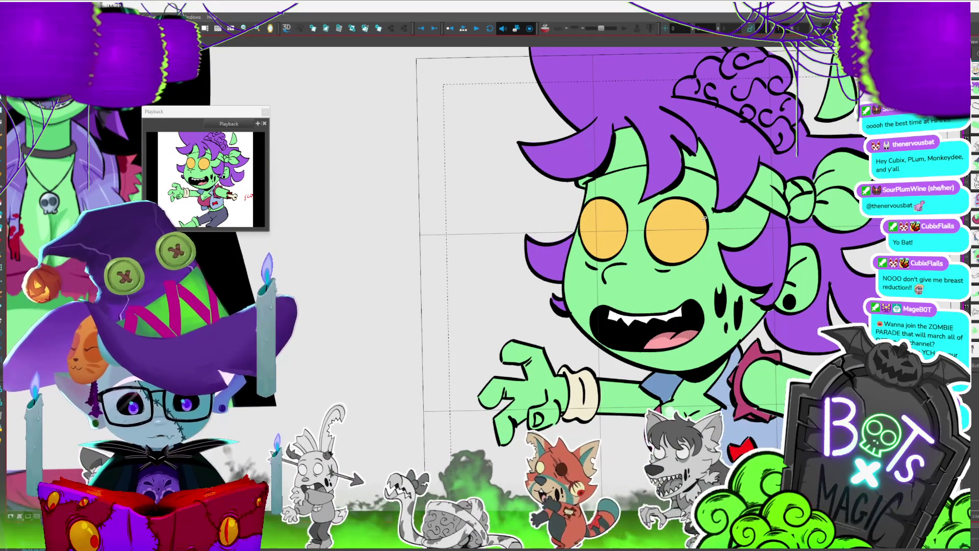
{"action": "key", "text": "1"}
{"action": "scroll", "coordinate": [607, 245], "scroll_direction": "down", "scroll_amount": 2}
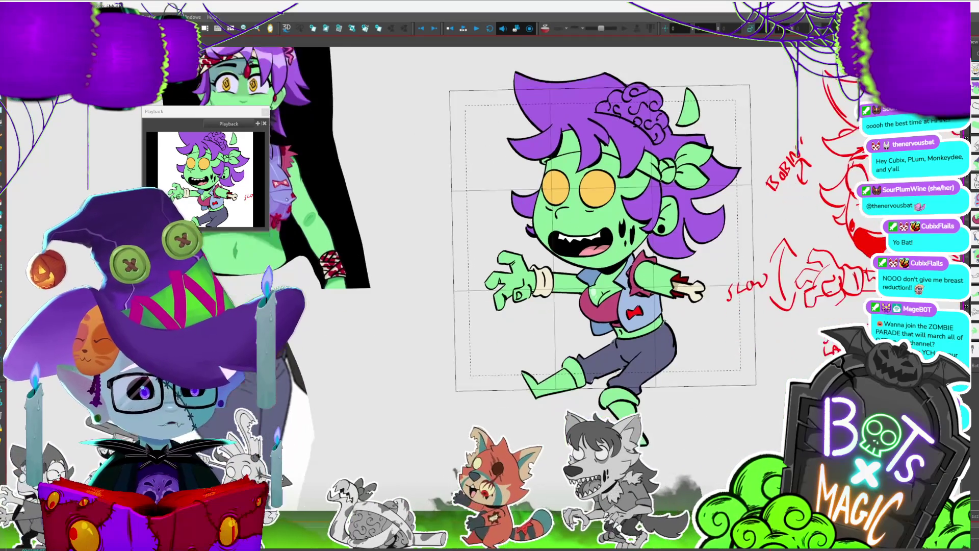
Fill the forehead gap under the bangs with cream, undoing an accidental face fill.
{"action": "scroll", "coordinate": [607, 255], "scroll_direction": "down", "scroll_amount": 1}
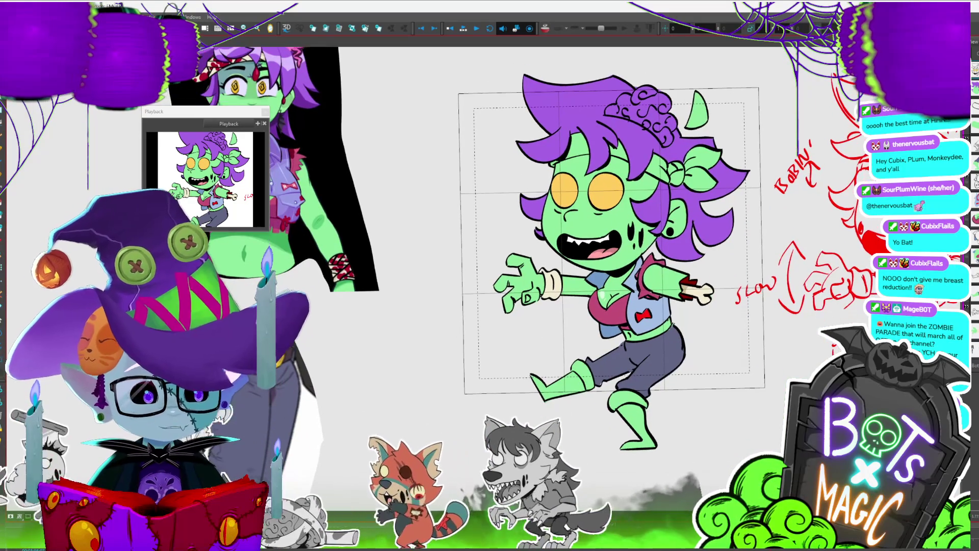
{"action": "scroll", "coordinate": [607, 245], "scroll_direction": "down", "scroll_amount": 1}
{"action": "scroll", "coordinate": [607, 245], "scroll_direction": "left", "scroll_amount": 2}
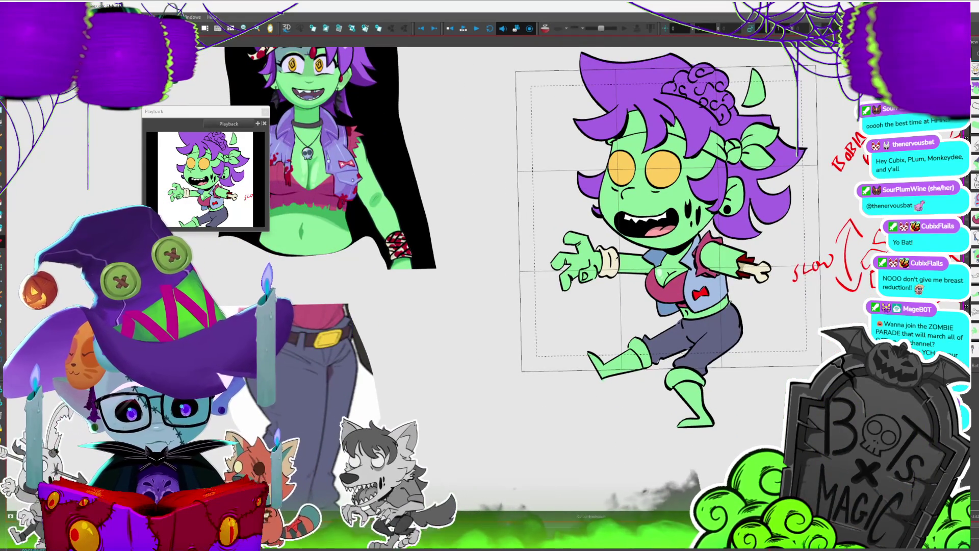
{"action": "scroll", "coordinate": [607, 94], "scroll_direction": "up", "scroll_amount": 2}
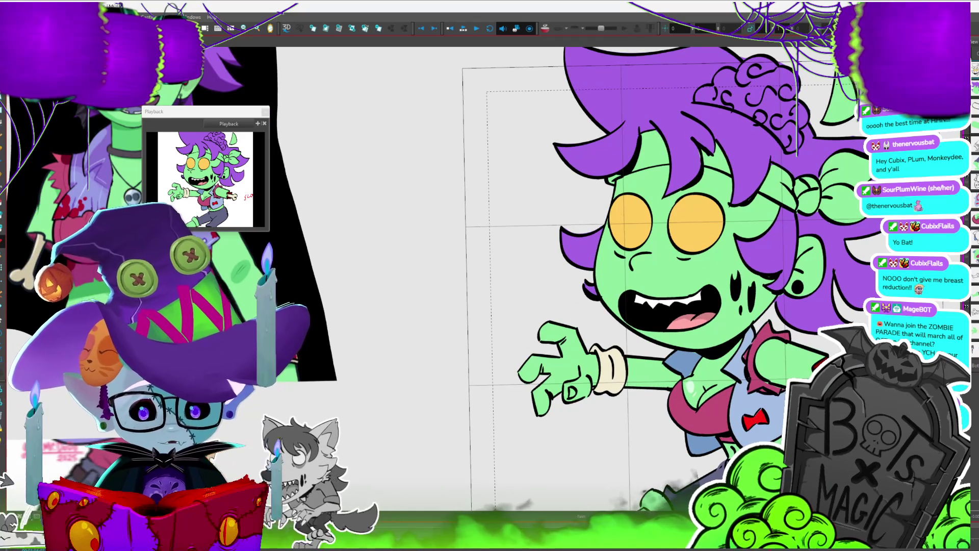
{"action": "left_click", "coordinate": [654, 150]}
{"action": "key", "text": "ctrl+z"}
{"action": "scroll", "coordinate": [654, 389], "scroll_direction": "up", "scroll_amount": 3}
{"action": "scroll", "coordinate": [653, 389], "scroll_direction": "right", "scroll_amount": 2}
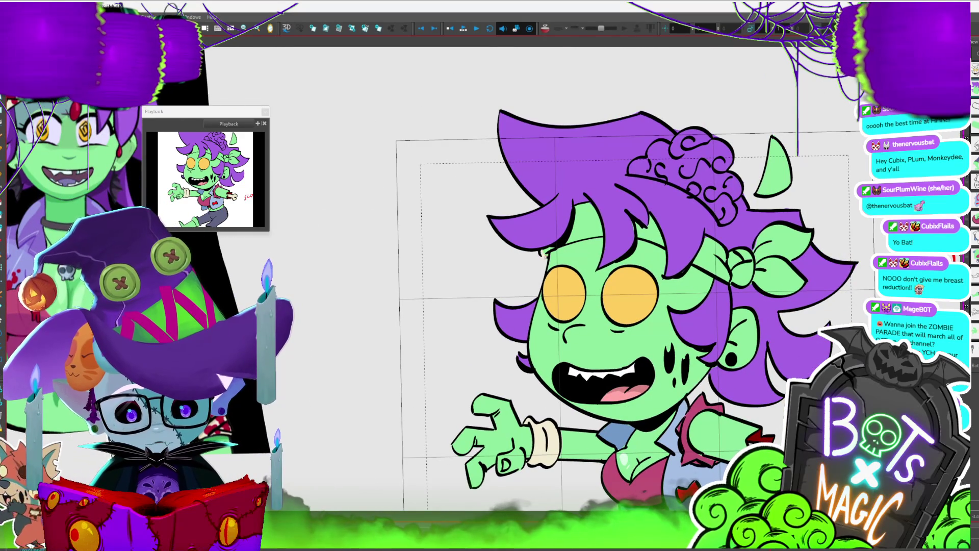
{"action": "left_click", "coordinate": [594, 222]}
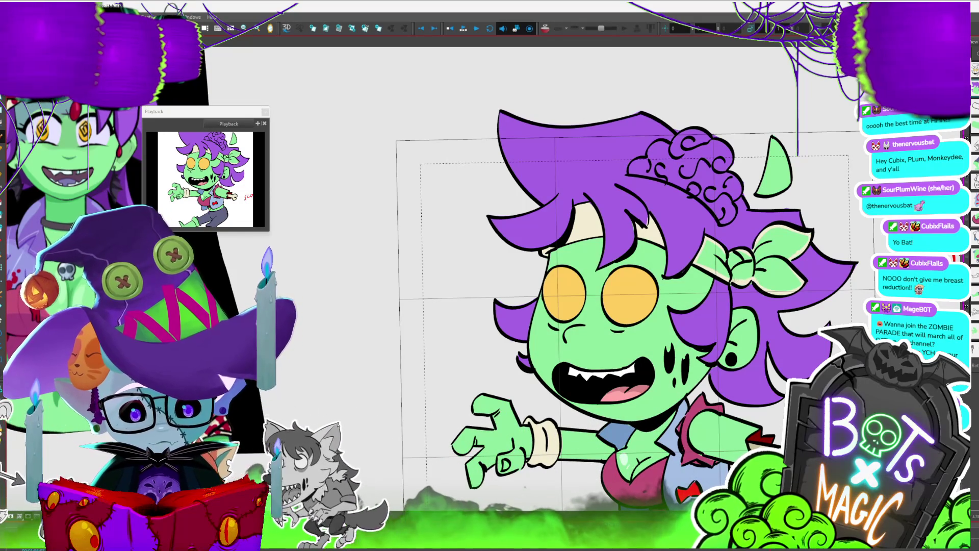
Fill the hair bow cream and the heart on it red.
{"action": "left_click", "coordinate": [744, 265]}
{"action": "scroll", "coordinate": [748, 249], "scroll_direction": "down", "scroll_amount": 5}
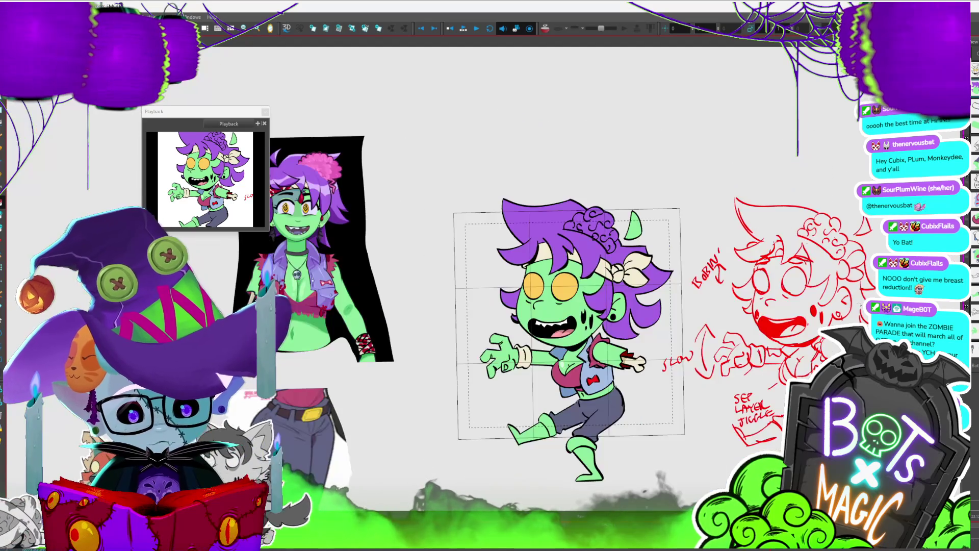
{"action": "left_click_drag", "start_coordinate": [561, 306], "coordinate": [783, 352]}
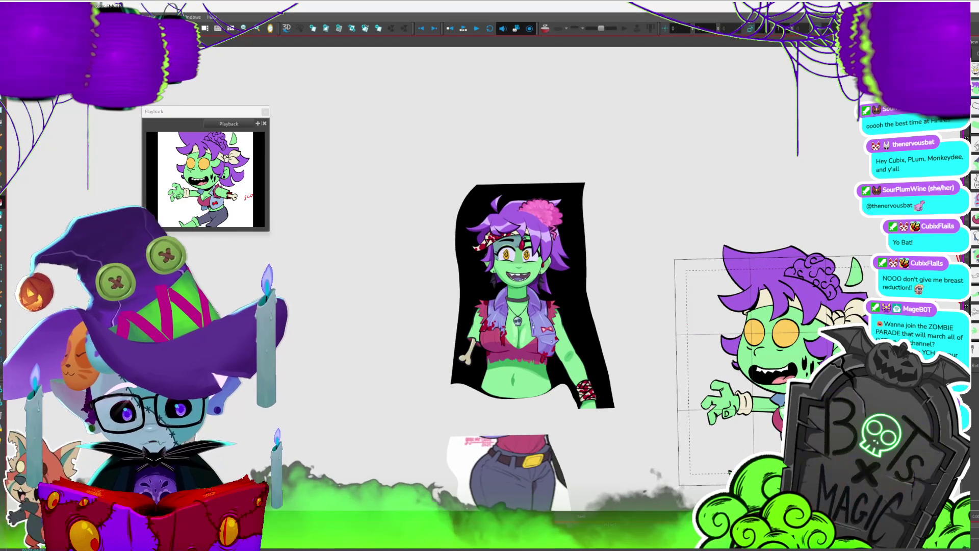
{"action": "mouse_move", "coordinate": [783, 387]}
{"action": "left_mouse_down"}
{"action": "mouse_move", "coordinate": [496, 401]}
{"action": "mouse_move", "coordinate": [502, 191]}
{"action": "mouse_move", "coordinate": [441, 269]}
{"action": "left_mouse_up"}
{"action": "scroll", "coordinate": [497, 401], "scroll_direction": "up", "scroll_amount": 3}
{"action": "scroll", "coordinate": [496, 401], "scroll_direction": "up", "scroll_amount": 2}
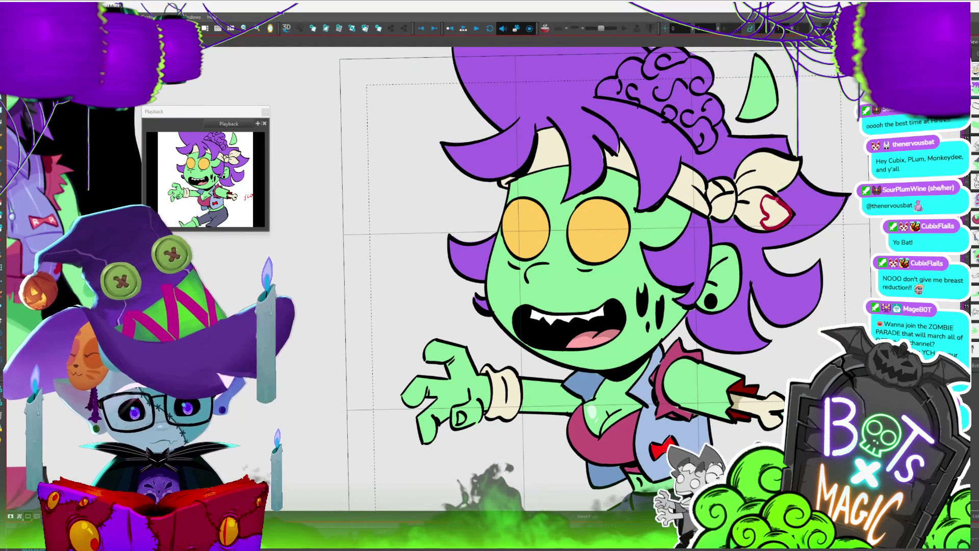
{"action": "left_click", "coordinate": [777, 213]}
Brush red blood marks onto the bow, the forehead bandana and near the hair.
{"action": "scroll", "coordinate": [779, 209], "scroll_direction": "down", "scroll_amount": 1}
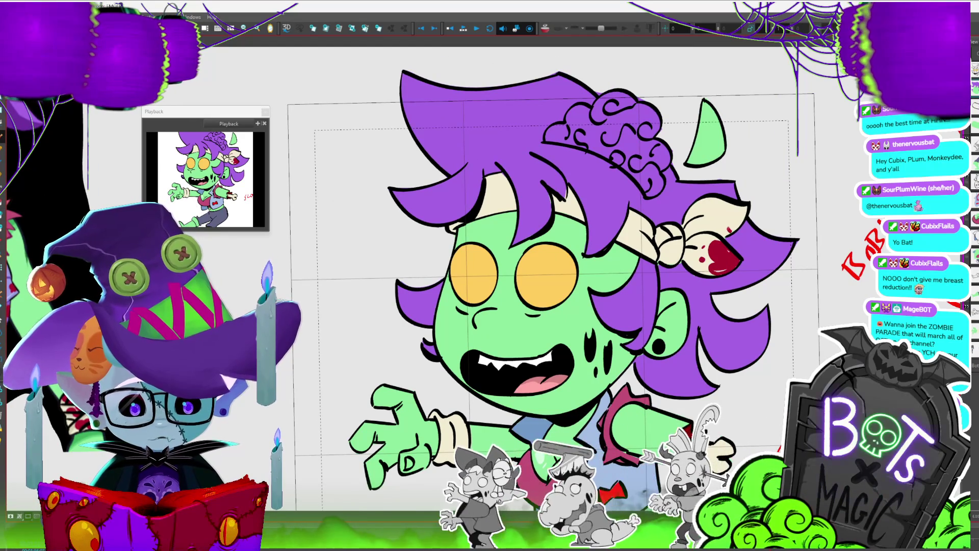
{"action": "mouse_move", "coordinate": [741, 212]}
{"action": "left_mouse_down"}
{"action": "mouse_move", "coordinate": [745, 224]}
{"action": "mouse_move", "coordinate": [730, 230]}
{"action": "mouse_move", "coordinate": [740, 221]}
{"action": "left_mouse_up"}
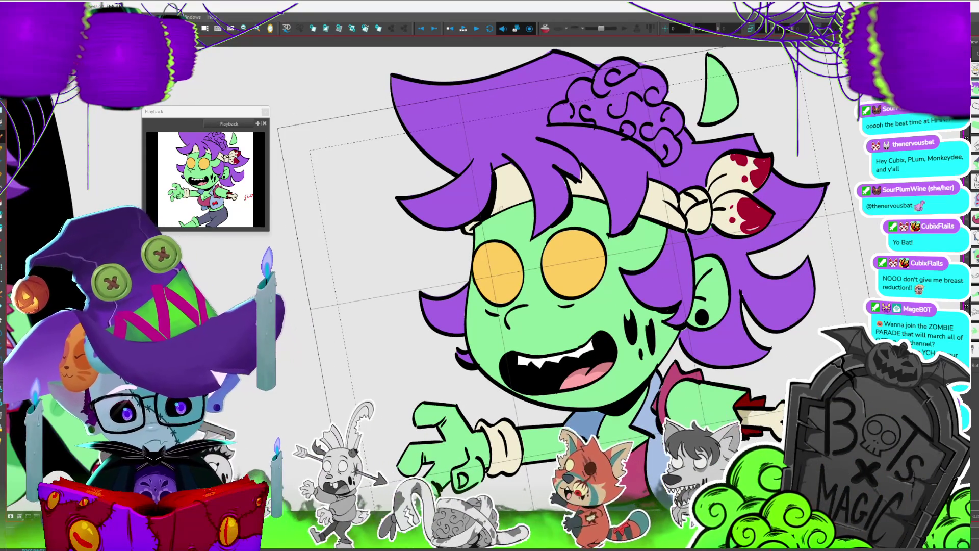
{"action": "mouse_move", "coordinate": [527, 199]}
{"action": "left_mouse_down"}
{"action": "mouse_move", "coordinate": [534, 188]}
{"action": "mouse_move", "coordinate": [502, 210]}
{"action": "left_mouse_up"}
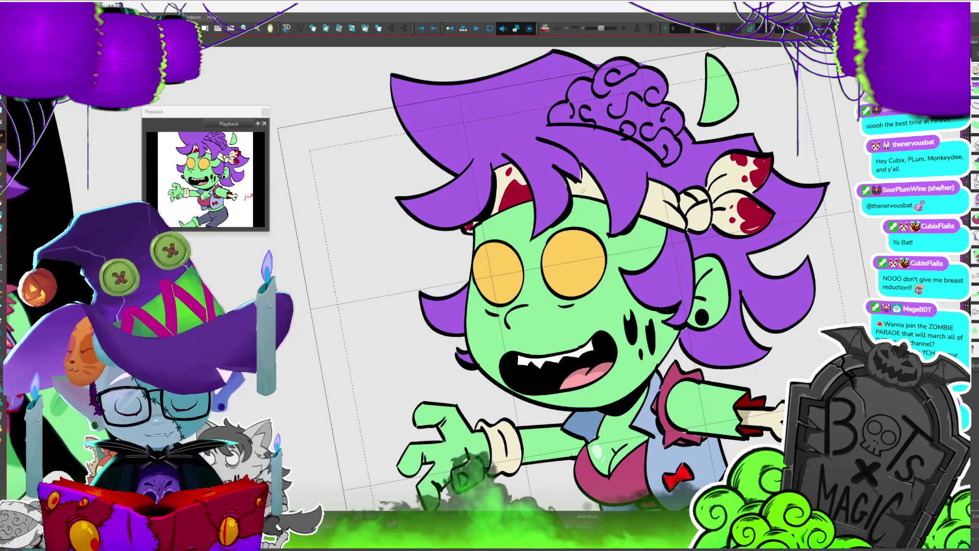
{"action": "left_click_drag", "start_coordinate": [571, 185], "coordinate": [579, 190]}
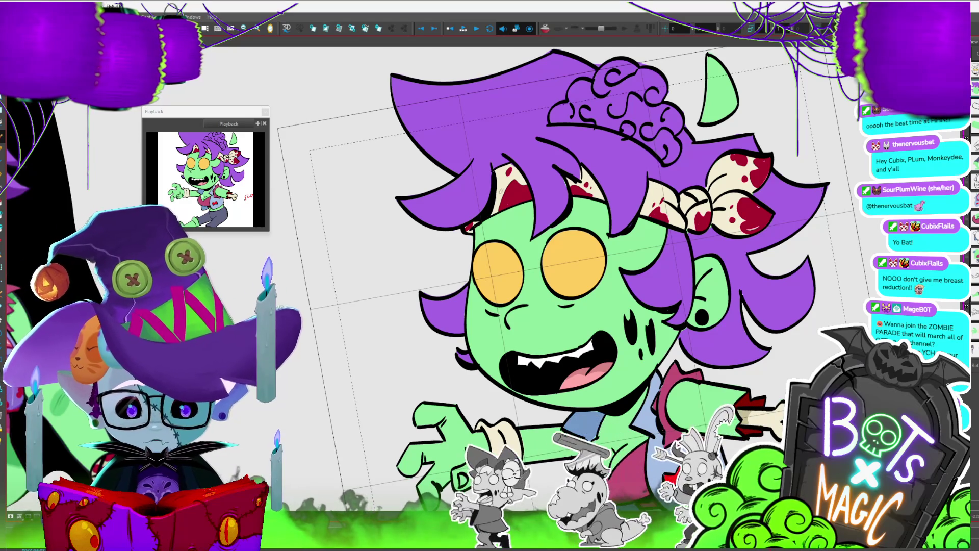
{"action": "key", "text": "2"}
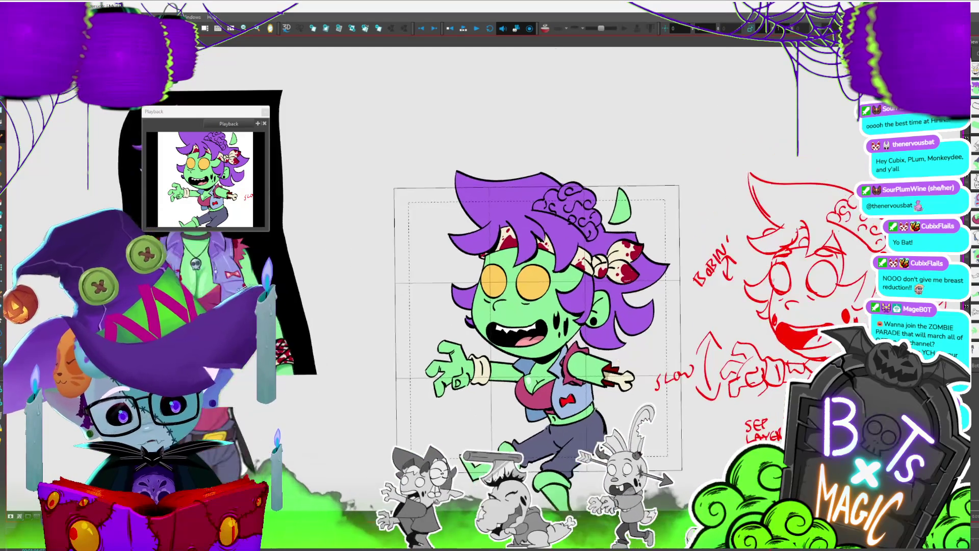
{"action": "key", "text": "2"}
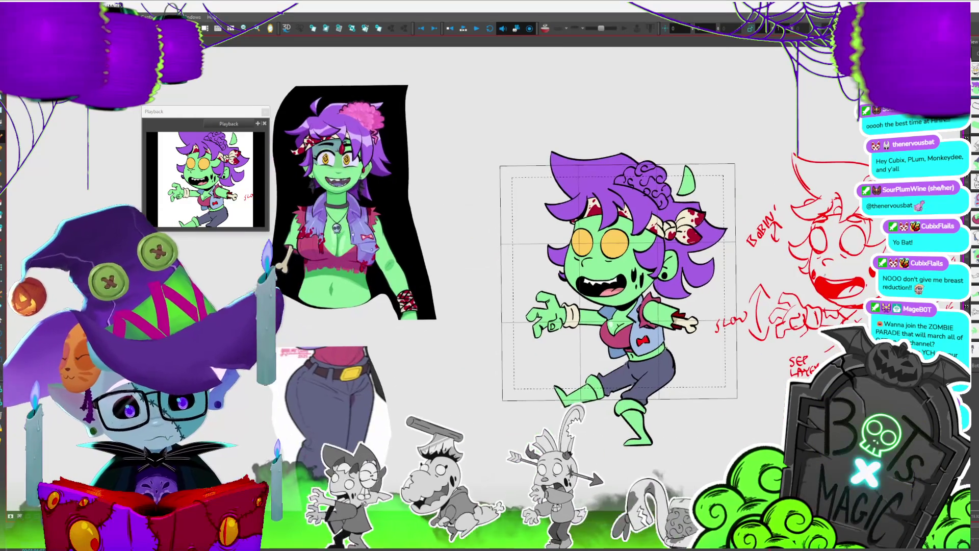
{"action": "key", "text": "2"}
{"action": "key", "text": "2"}
{"action": "key", "text": "2"}
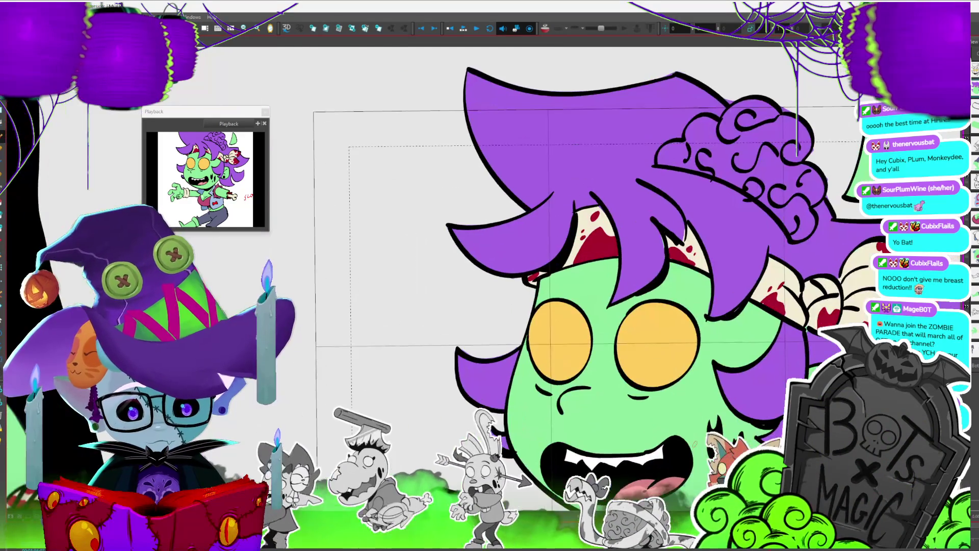
{"action": "key", "text": "Delete"}
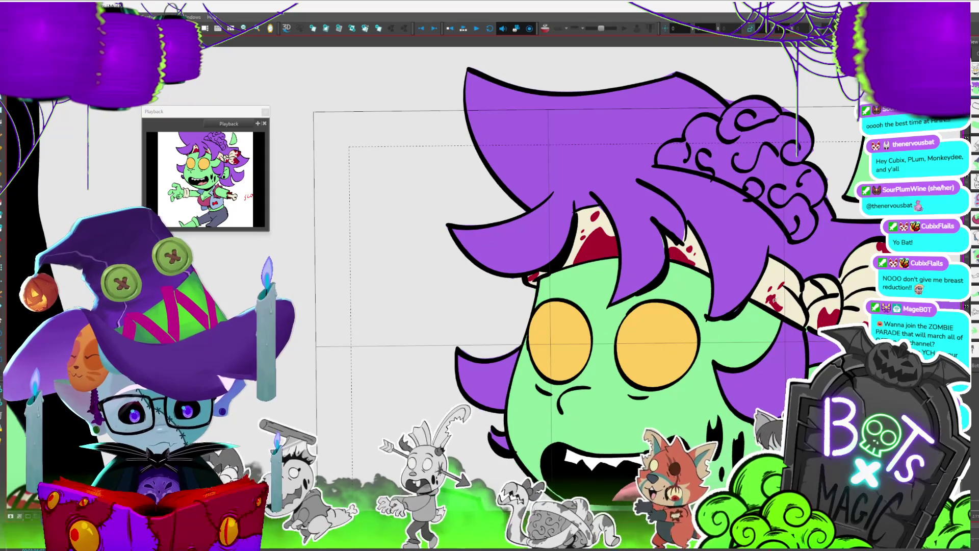
{"action": "mouse_move", "coordinate": [774, 283]}
{"action": "left_mouse_down"}
{"action": "mouse_move", "coordinate": [789, 274]}
{"action": "mouse_move", "coordinate": [764, 261]}
{"action": "mouse_move", "coordinate": [783, 275]}
{"action": "left_mouse_up"}
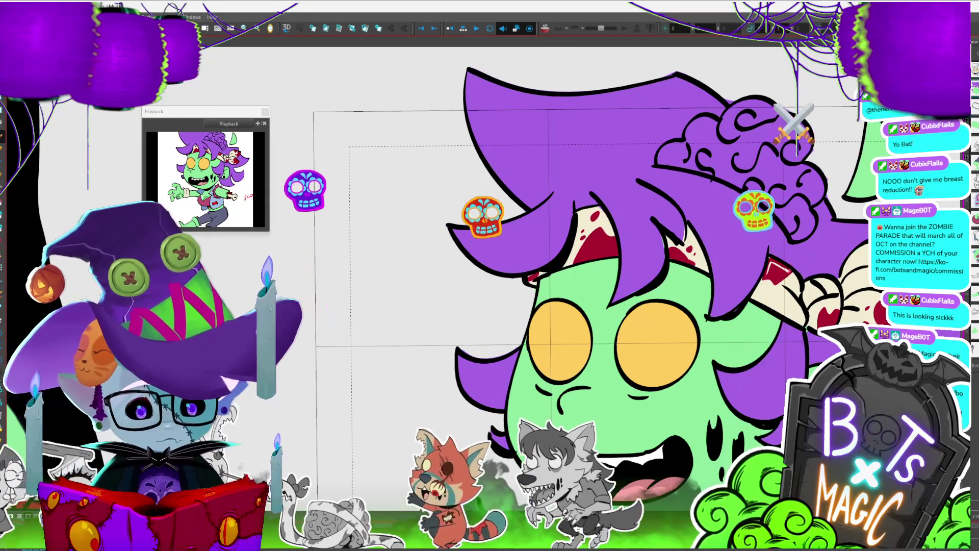
{"action": "left_click_drag", "start_coordinate": [561, 306], "coordinate": [499, 221]}
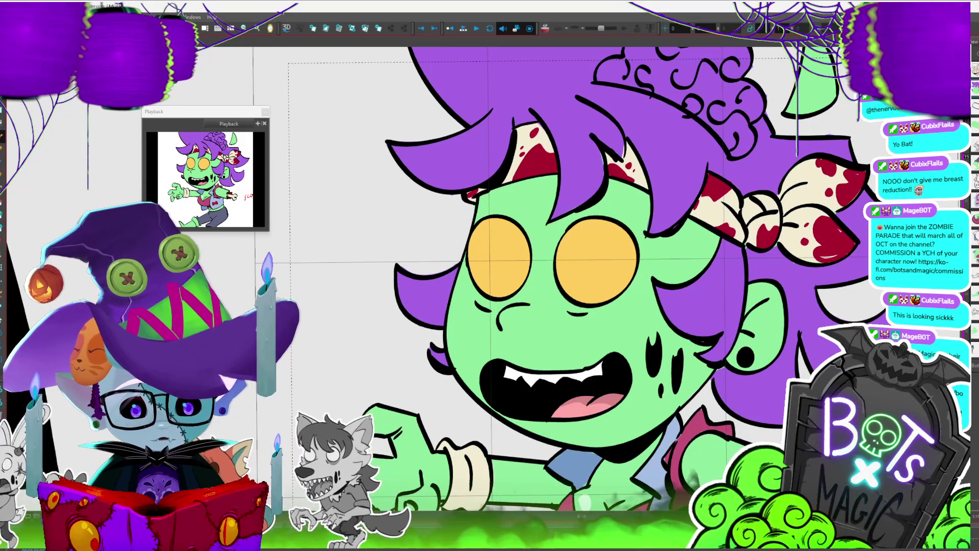
{"action": "scroll", "coordinate": [602, 255], "scroll_direction": "down", "scroll_amount": 5}
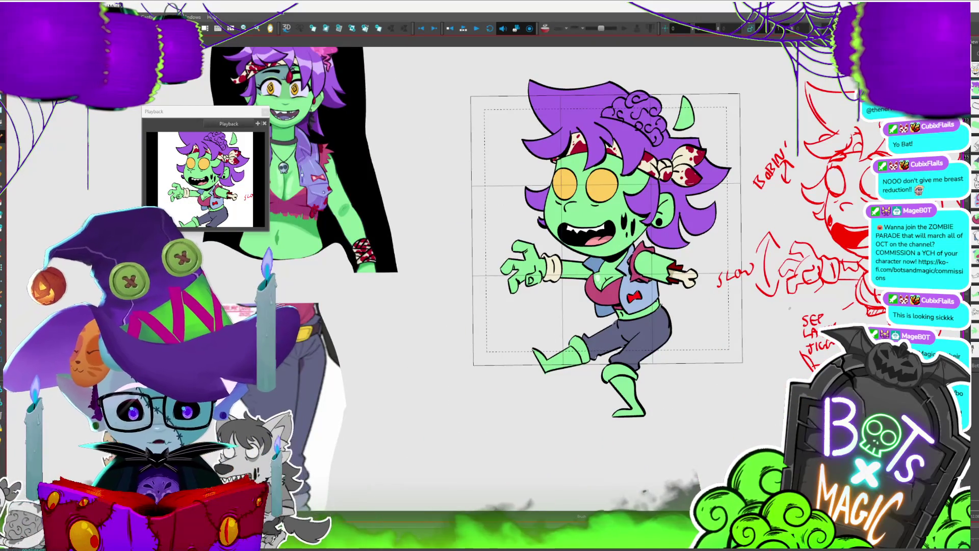
{"action": "scroll", "coordinate": [432, 294], "scroll_direction": "up", "scroll_amount": 3}
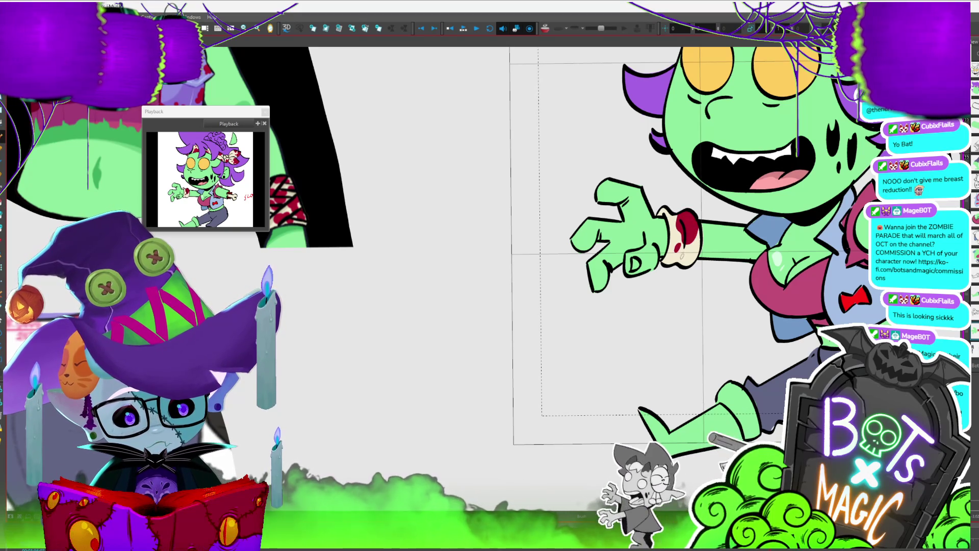
{"action": "key", "text": "shift+z"}
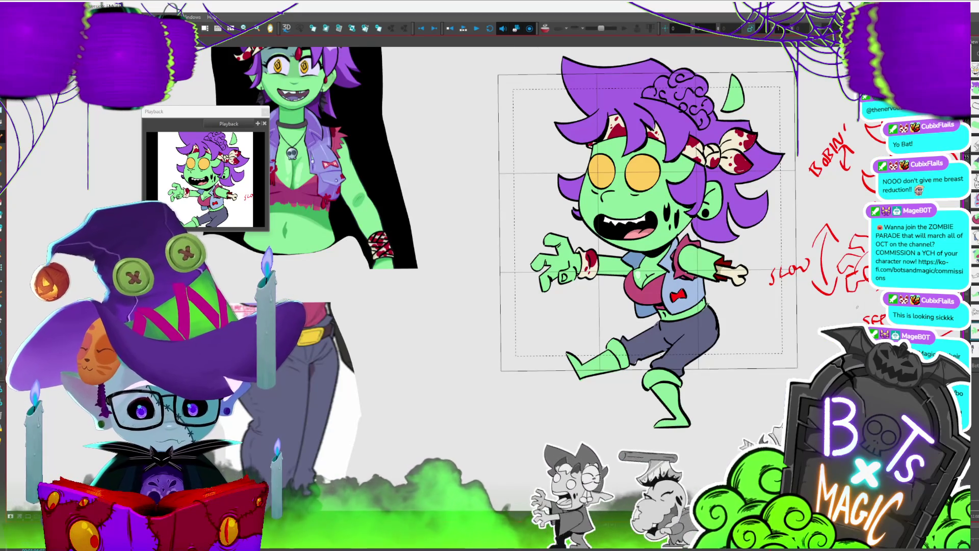
{"action": "scroll", "coordinate": [612, 229], "scroll_direction": "down", "scroll_amount": 2}
{"action": "scroll", "coordinate": [377, 280], "scroll_direction": "up", "scroll_amount": 2}
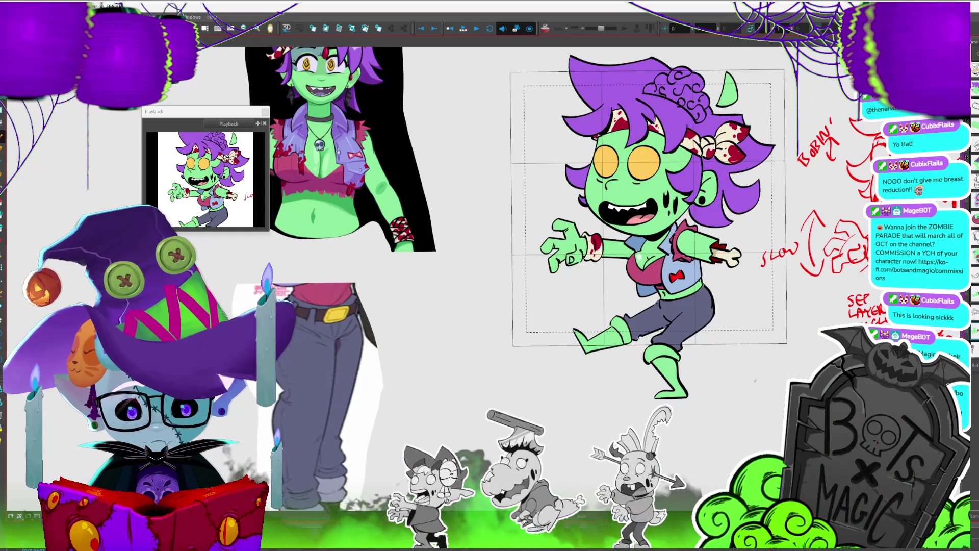
{"action": "scroll", "coordinate": [602, 245], "scroll_direction": "down", "scroll_amount": 1}
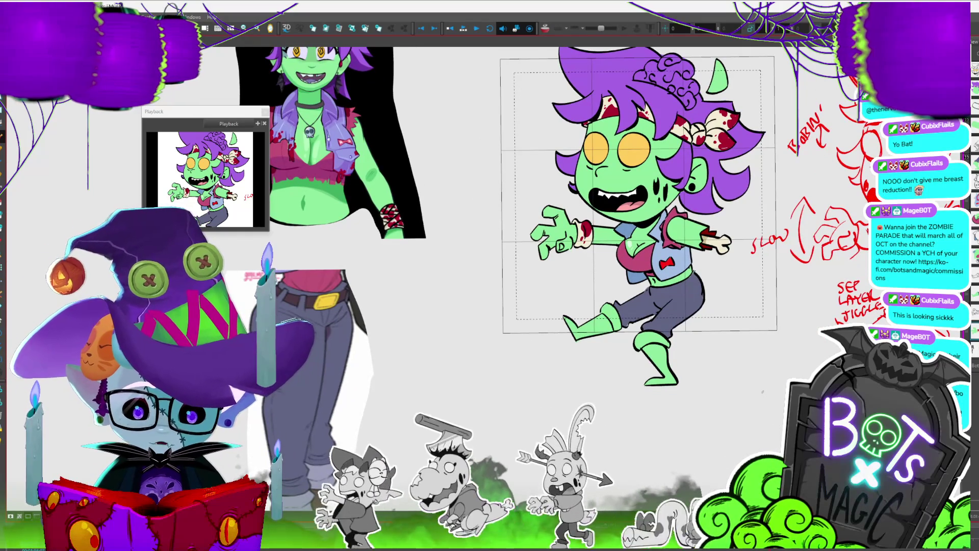
{"action": "scroll", "coordinate": [714, 398], "scroll_direction": "down", "scroll_amount": 2}
{"action": "scroll", "coordinate": [680, 403], "scroll_direction": "down", "scroll_amount": 2}
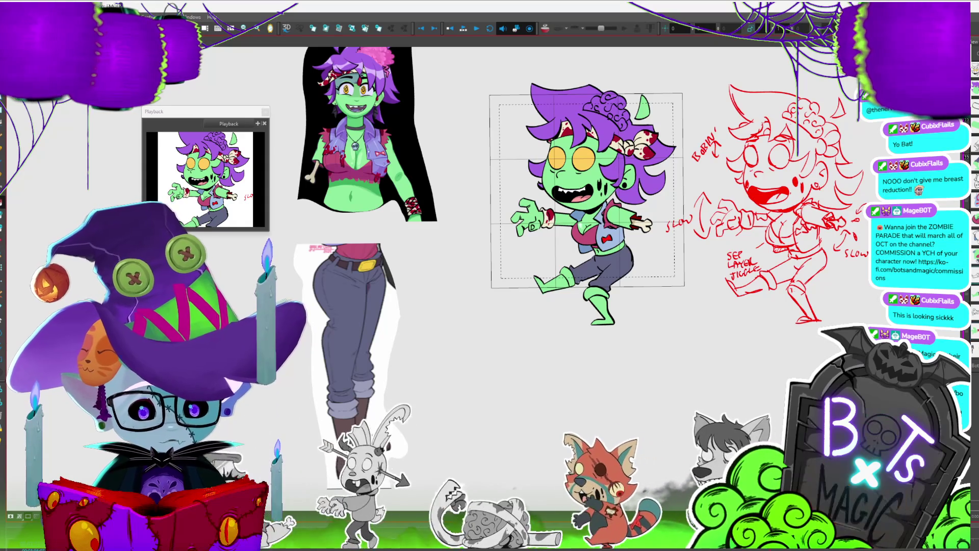
{"action": "key", "text": "2"}
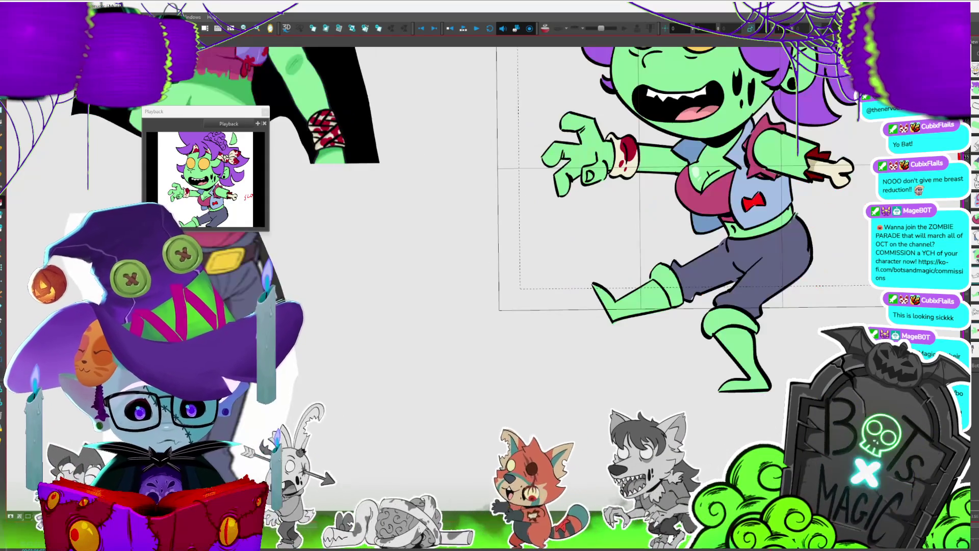
Fill the front boot and then the back boot with brown.
{"action": "left_click", "coordinate": [642, 293]}
{"action": "mouse_move", "coordinate": [809, 313]}
{"action": "left_mouse_down"}
{"action": "mouse_move", "coordinate": [765, 298]}
{"action": "mouse_move", "coordinate": [676, 309]}
{"action": "left_mouse_up"}
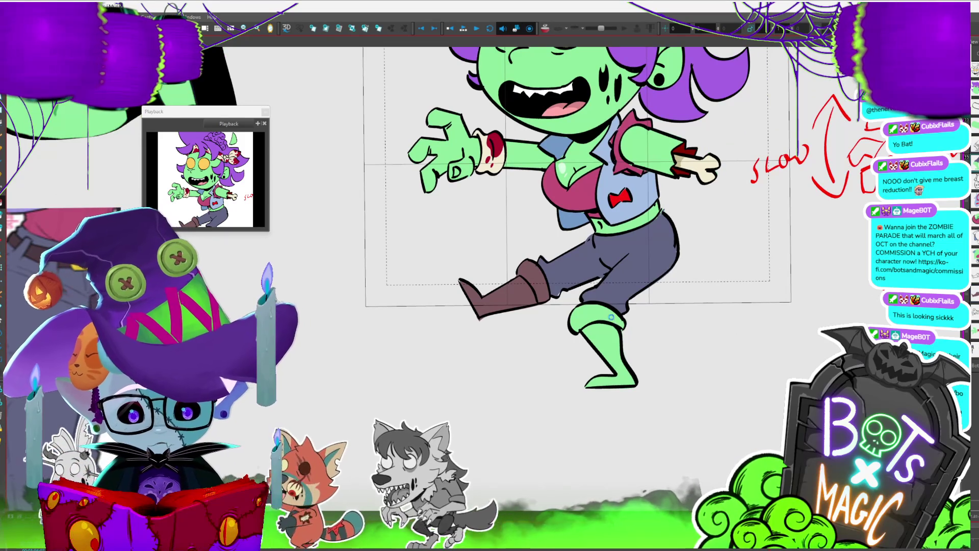
{"action": "left_click", "coordinate": [612, 318]}
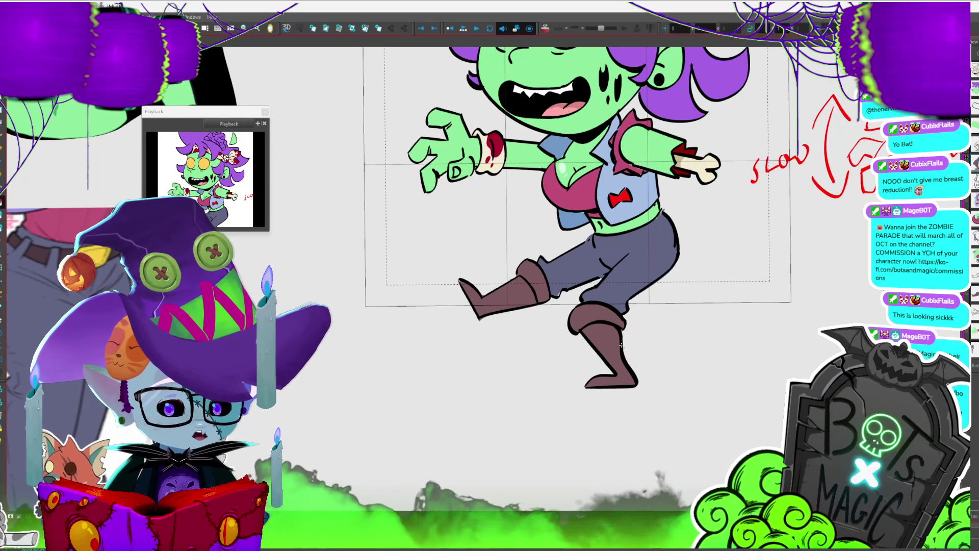
{"action": "scroll", "coordinate": [621, 345], "scroll_direction": "down", "scroll_amount": 4}
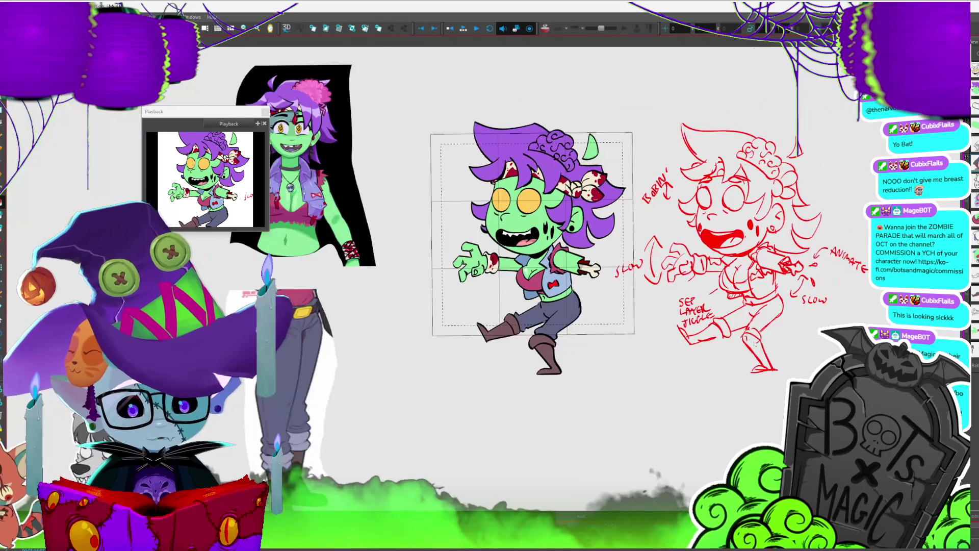
Select the curved strokes around the brain and curls, then clear the selection.
{"action": "scroll", "coordinate": [620, 345], "scroll_direction": "up", "scroll_amount": 5}
{"action": "scroll", "coordinate": [562, 255], "scroll_direction": "left", "scroll_amount": 10}
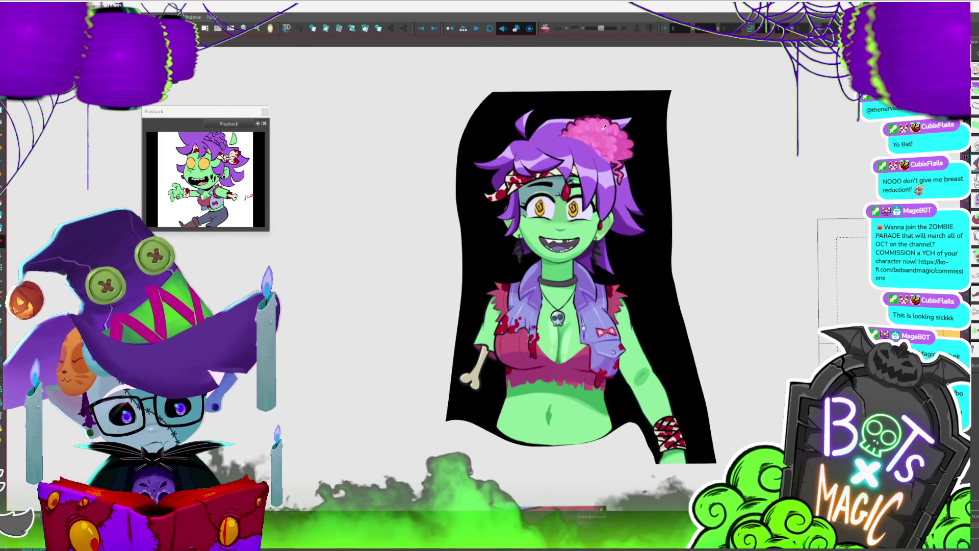
{"action": "scroll", "coordinate": [604, 121], "scroll_direction": "right", "scroll_amount": 5}
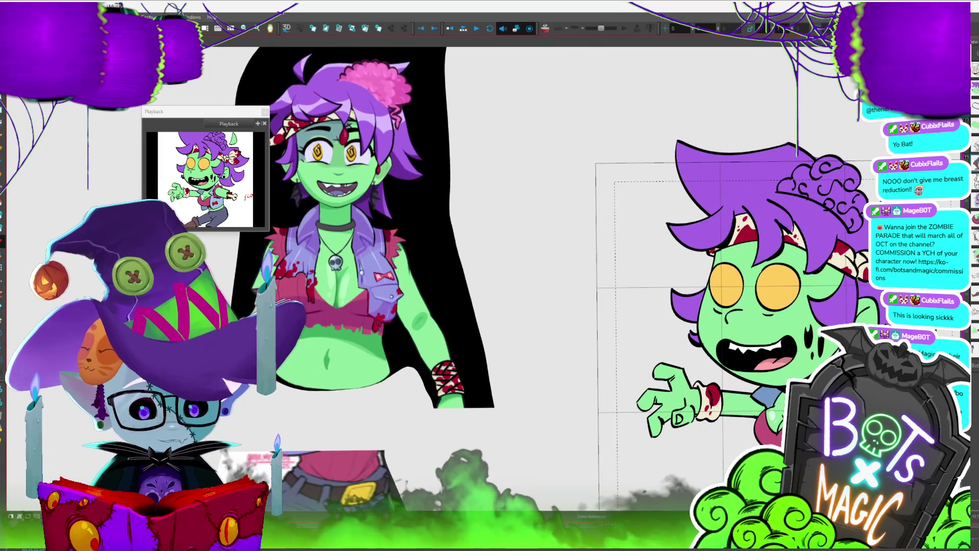
{"action": "scroll", "coordinate": [561, 280], "scroll_direction": "right", "scroll_amount": 4}
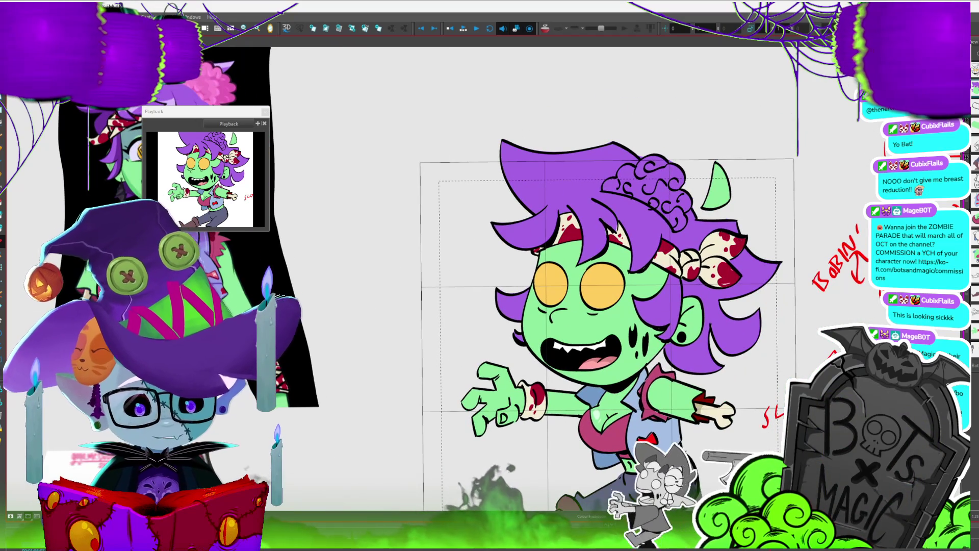
{"action": "left_click", "coordinate": [664, 211]}
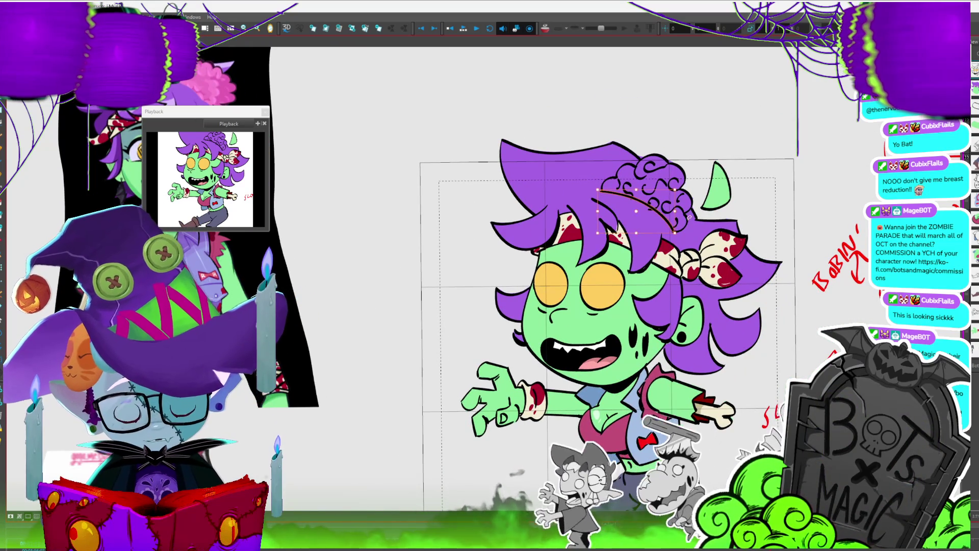
{"action": "left_click", "coordinate": [677, 234]}
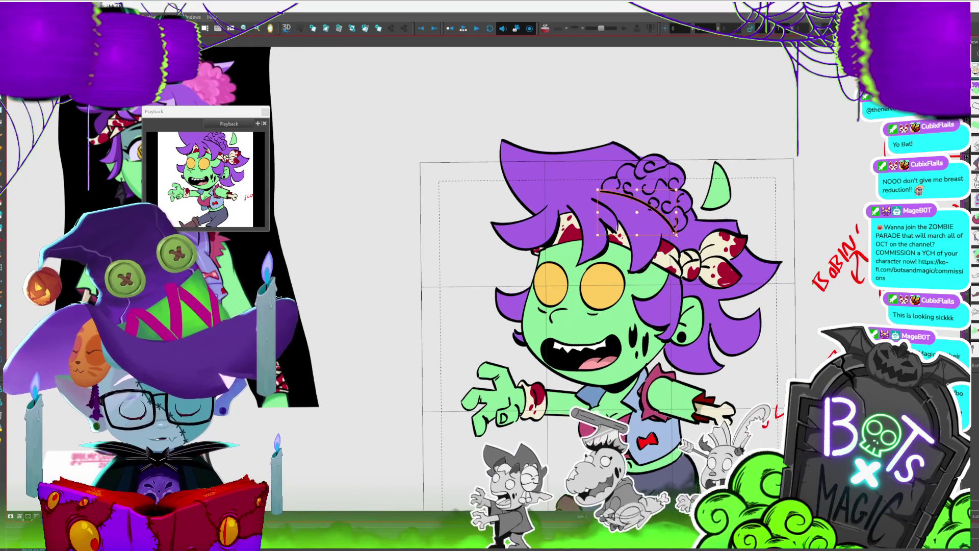
{"action": "key", "text": "Escape"}
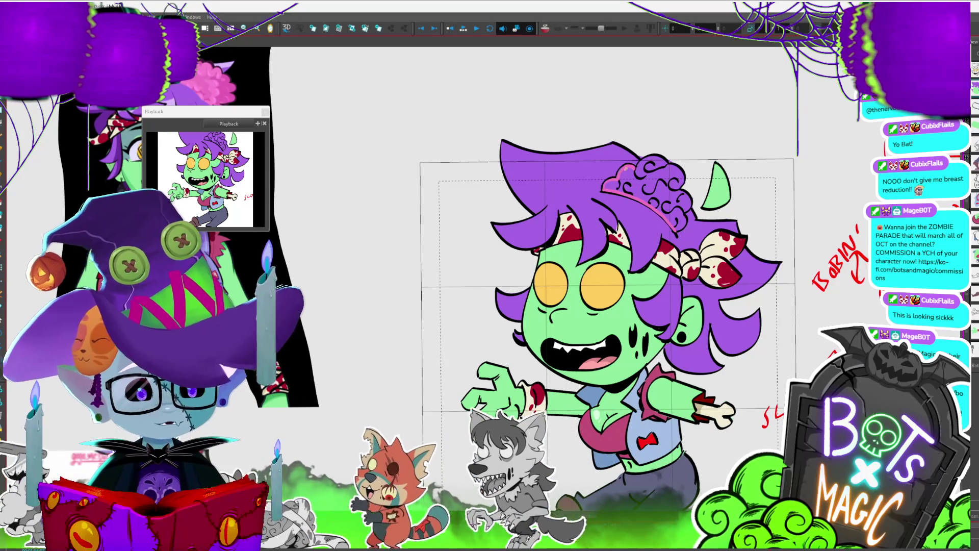
Lasso-fill the brain area with pink and undo the leftover pink outline.
{"action": "key", "text": "period"}
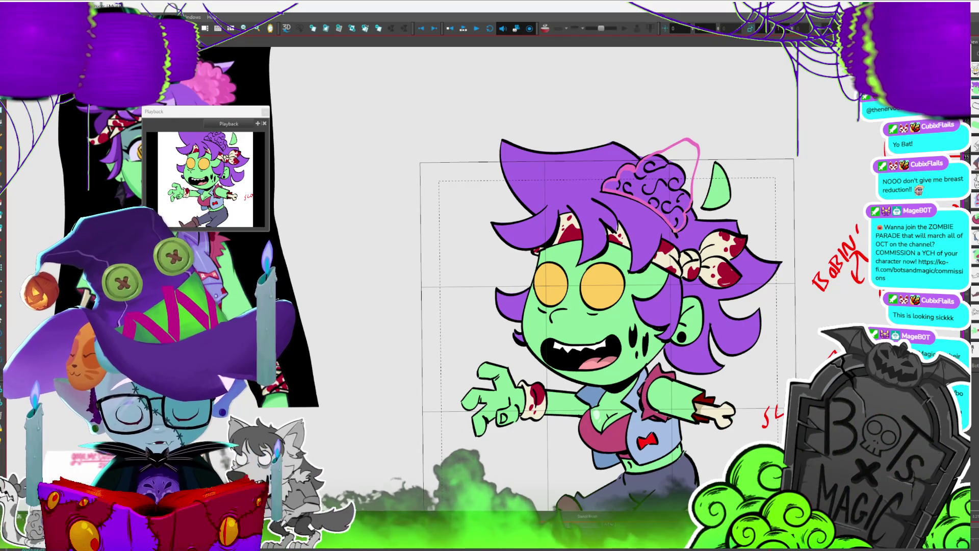
{"action": "left_click_drag", "start_coordinate": [679, 229], "coordinate": [692, 163]}
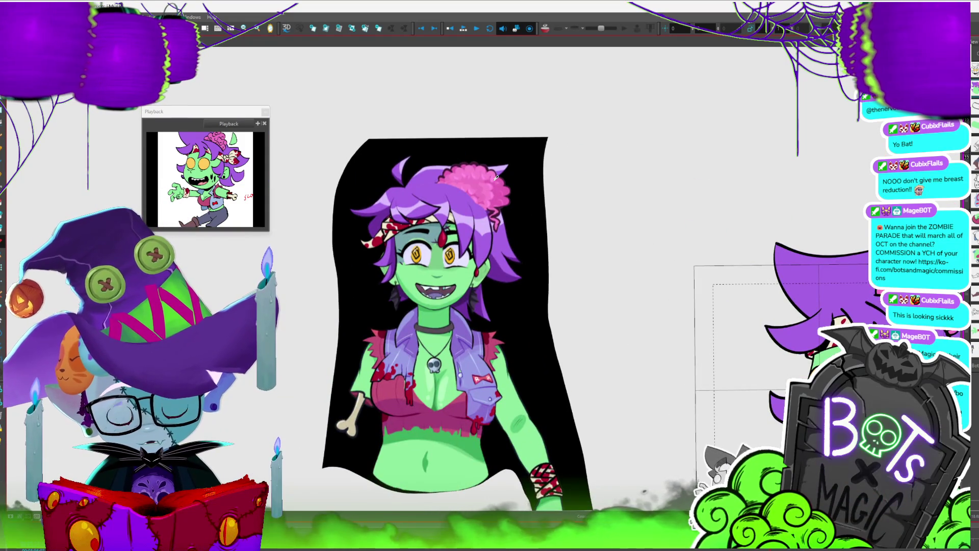
{"action": "scroll", "coordinate": [493, 192], "scroll_direction": "down", "scroll_amount": 5}
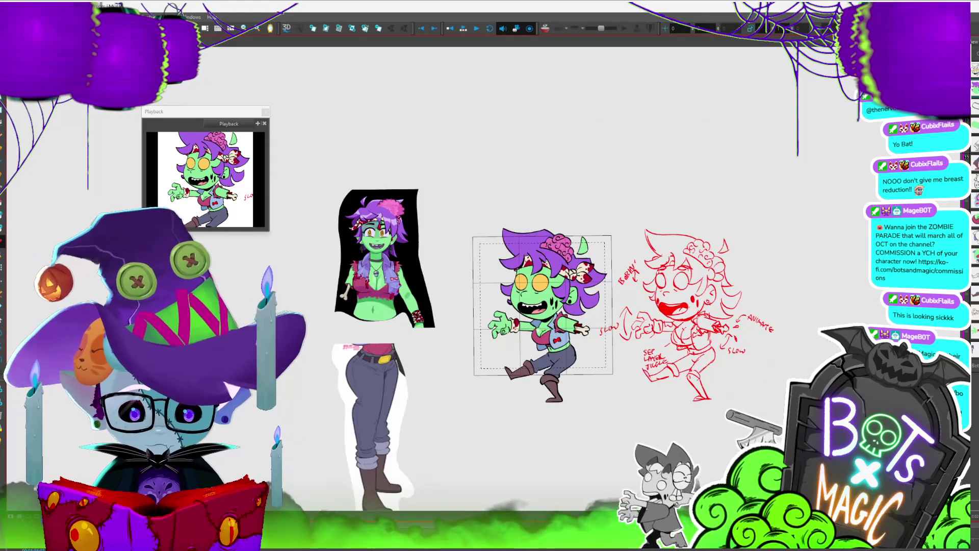
{"action": "scroll", "coordinate": [489, 274], "scroll_direction": "up", "scroll_amount": 5}
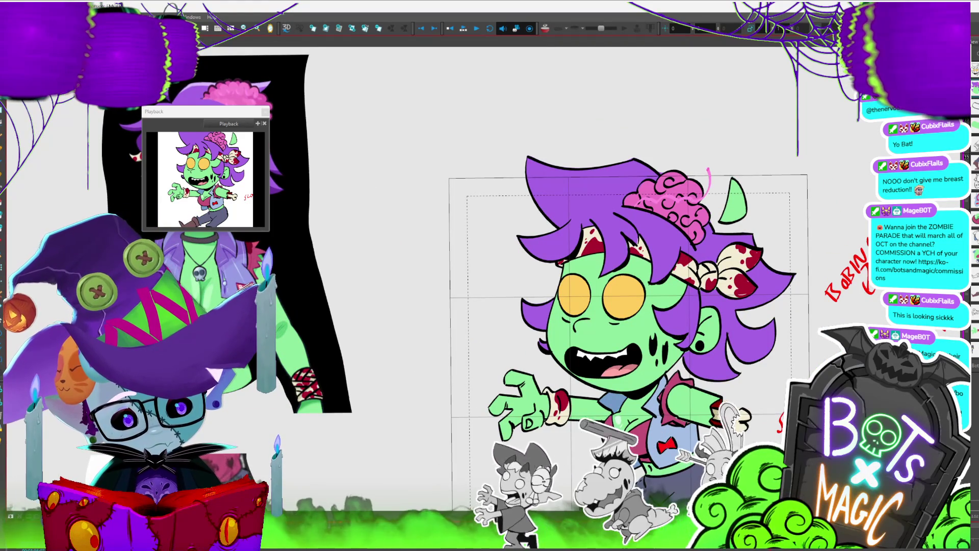
{"action": "key", "text": "ctrl+z"}
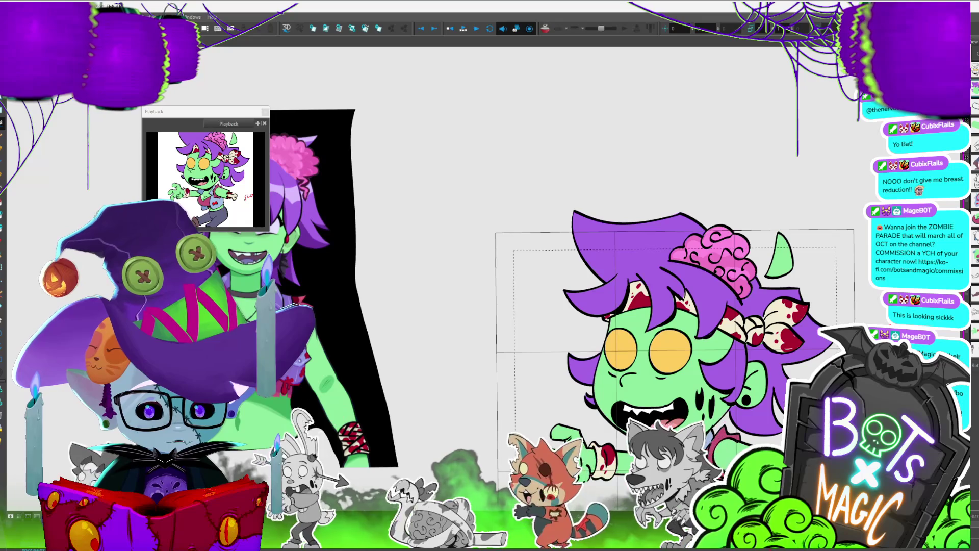
{"action": "scroll", "coordinate": [672, 228], "scroll_direction": "up", "scroll_amount": 3}
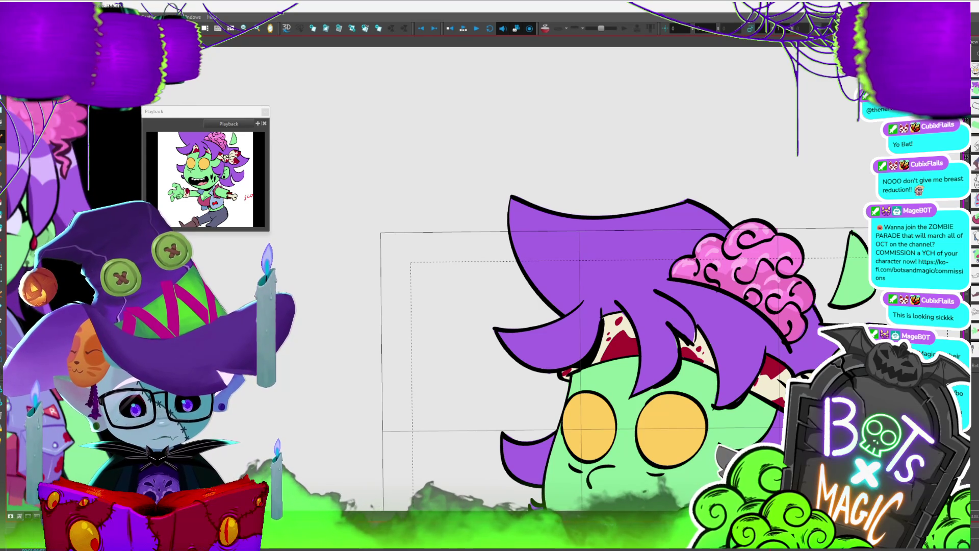
{"action": "scroll", "coordinate": [746, 405], "scroll_direction": "down", "scroll_amount": 3}
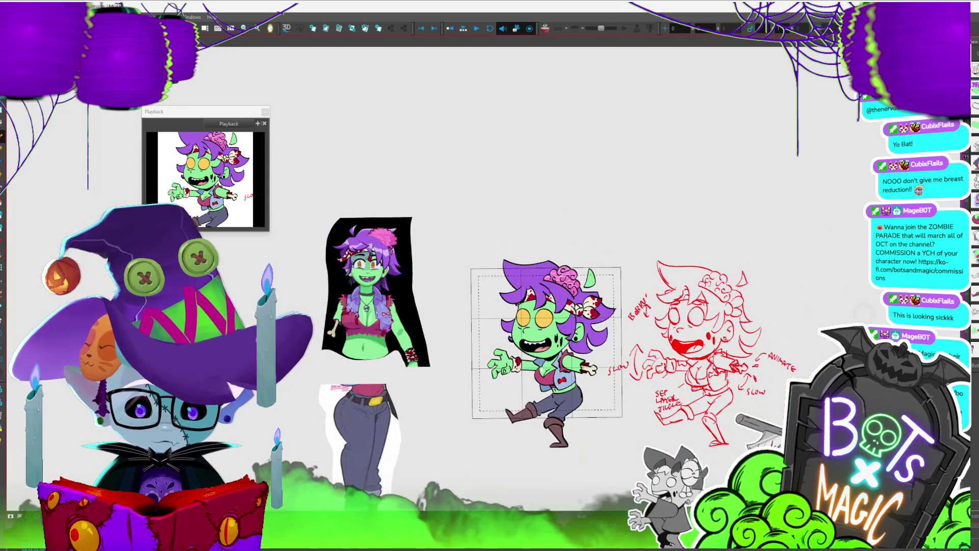
{"action": "scroll", "coordinate": [746, 405], "scroll_direction": "up", "scroll_amount": 3}
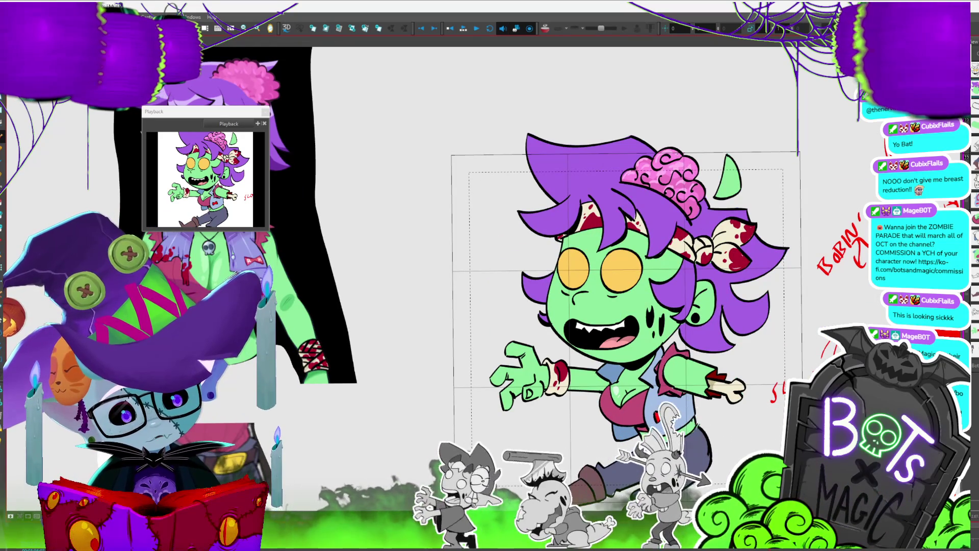
{"action": "key", "text": "1"}
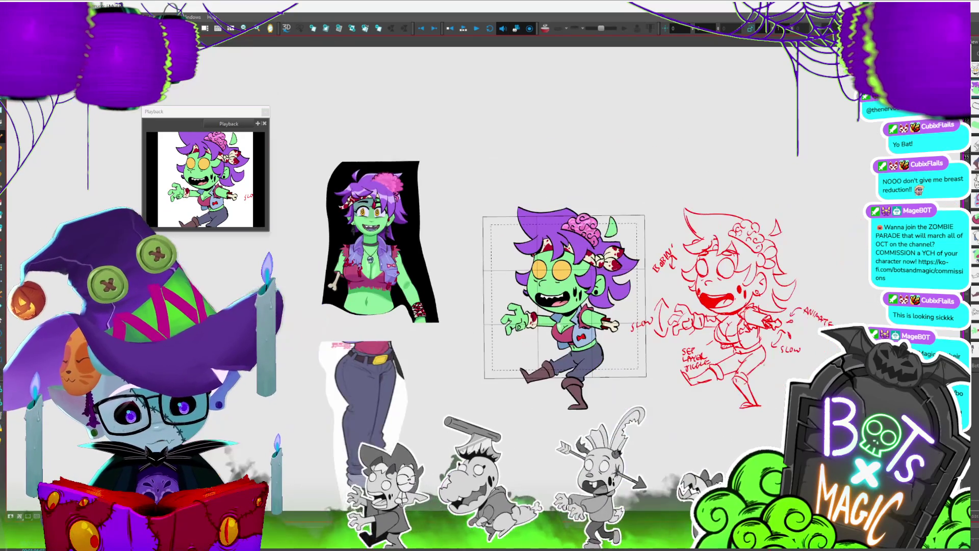
{"action": "key", "text": "2"}
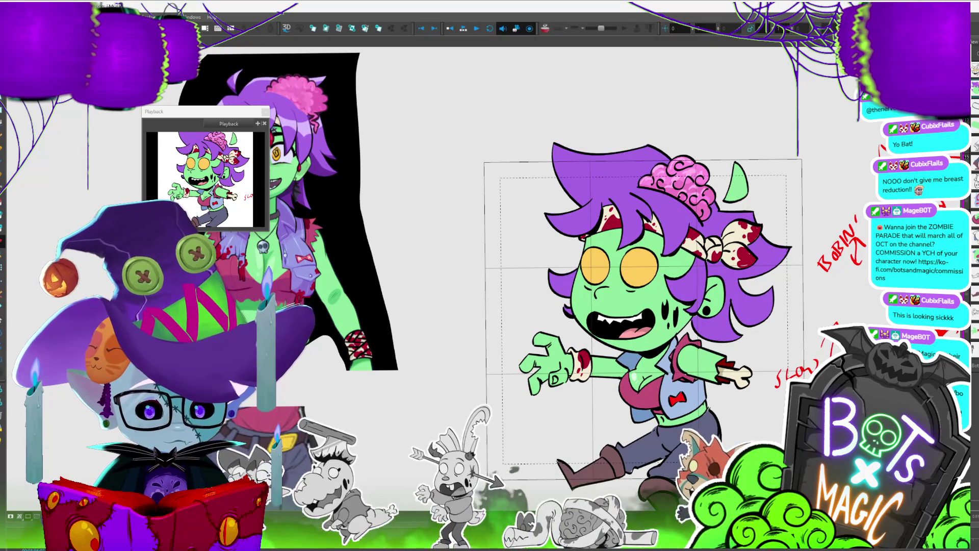
{"action": "left_click_drag", "start_coordinate": [602, 285], "coordinate": [597, 258]}
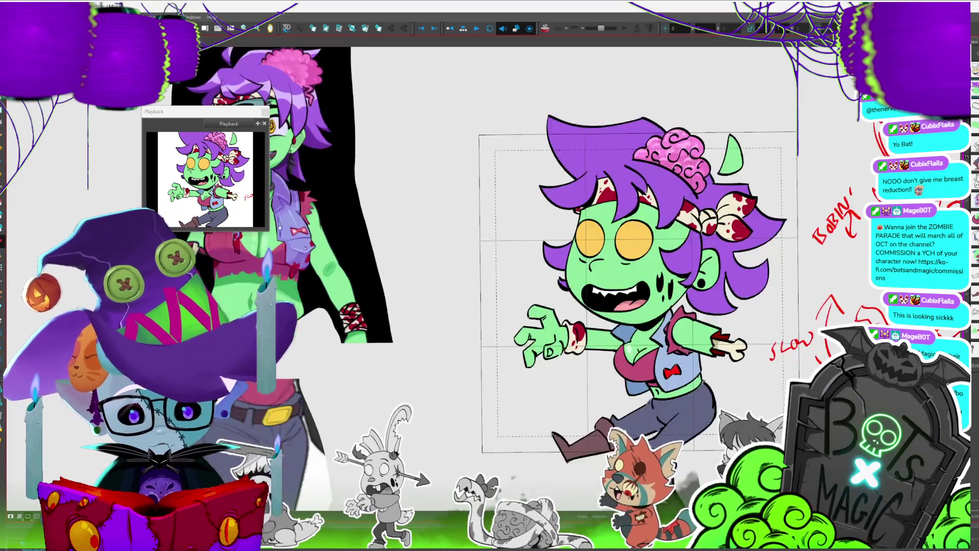
{"action": "key", "text": "2"}
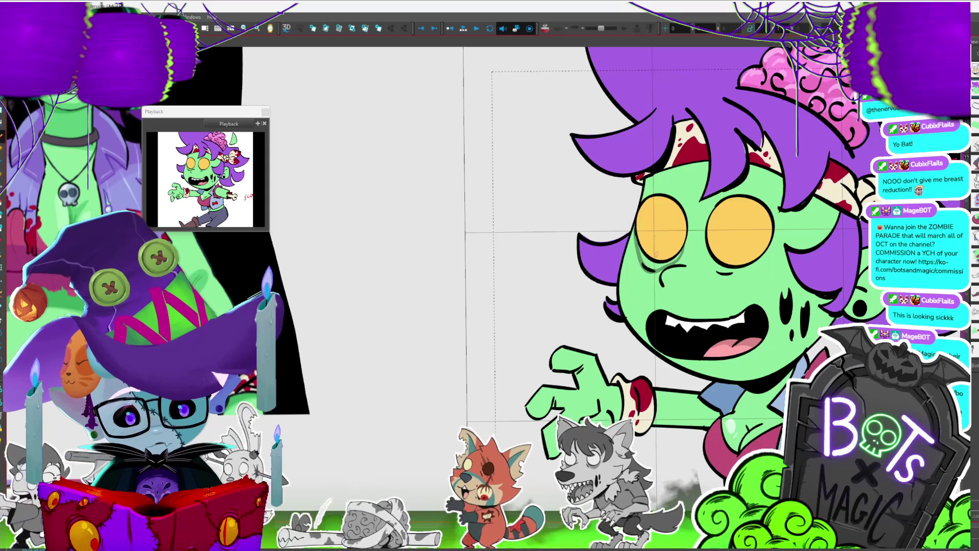
{"action": "left_click", "coordinate": [652, 260]}
{"action": "key", "text": "ctrl+z"}
{"action": "left_click", "coordinate": [674, 269]}
{"action": "key", "text": "ctrl+z"}
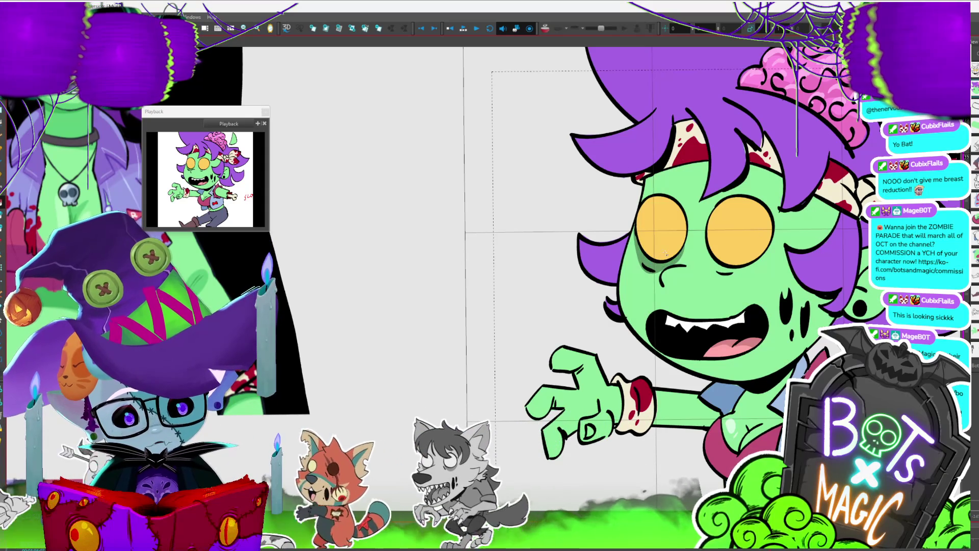
{"action": "mouse_move", "coordinate": [706, 252]}
{"action": "left_mouse_down"}
{"action": "mouse_move", "coordinate": [763, 240]}
{"action": "mouse_move", "coordinate": [710, 255]}
{"action": "left_mouse_up"}
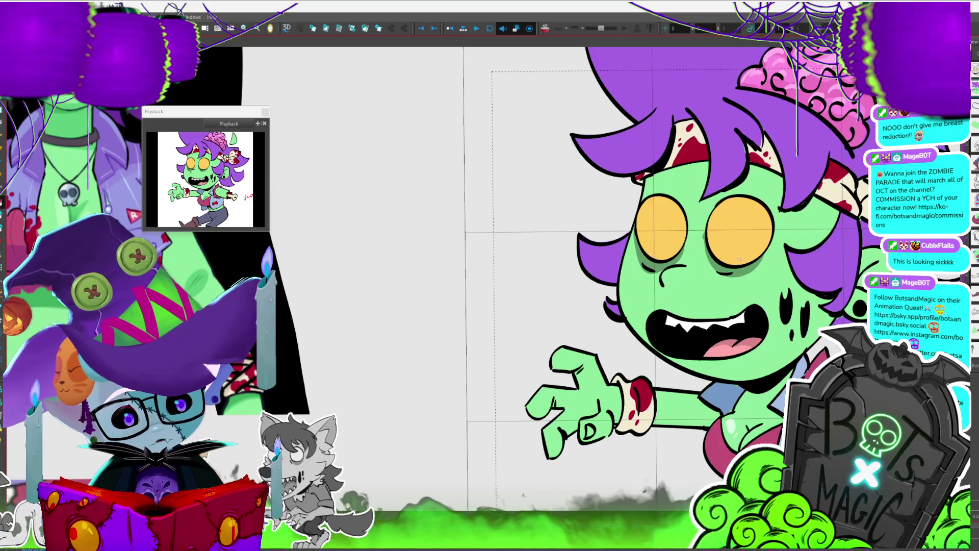
{"action": "key", "text": "ctrl+z"}
{"action": "key", "text": "1"}
{"action": "key", "text": "1"}
{"action": "key", "text": "1"}
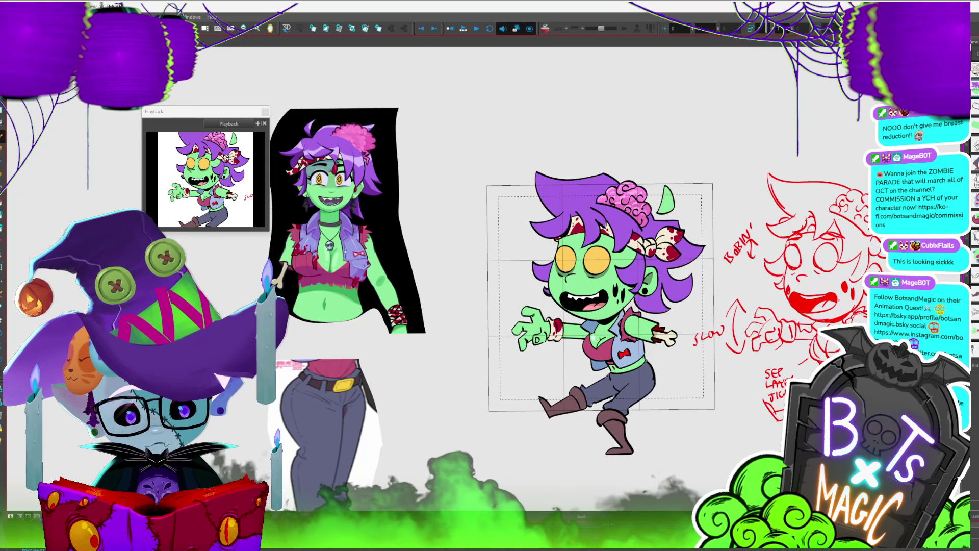
{"action": "key", "text": "2"}
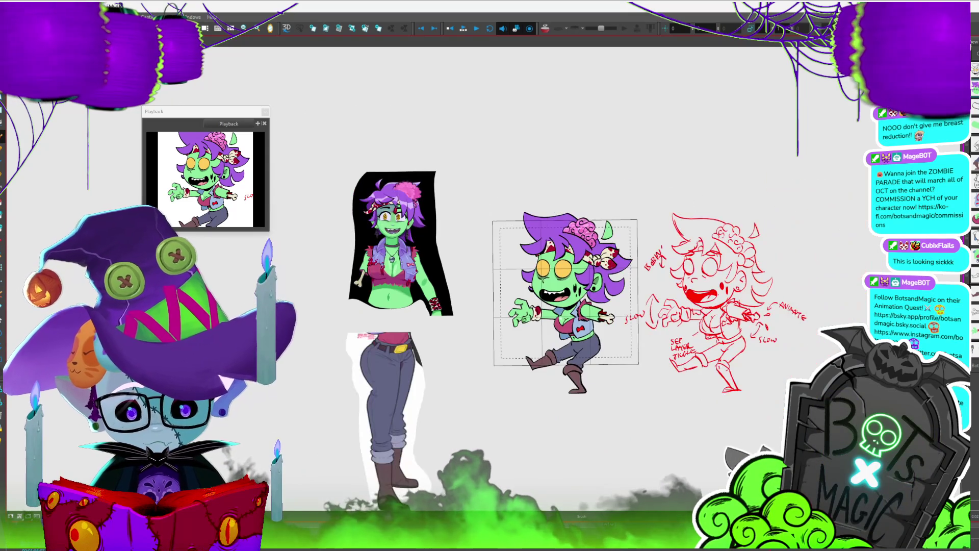
{"action": "key", "text": "1"}
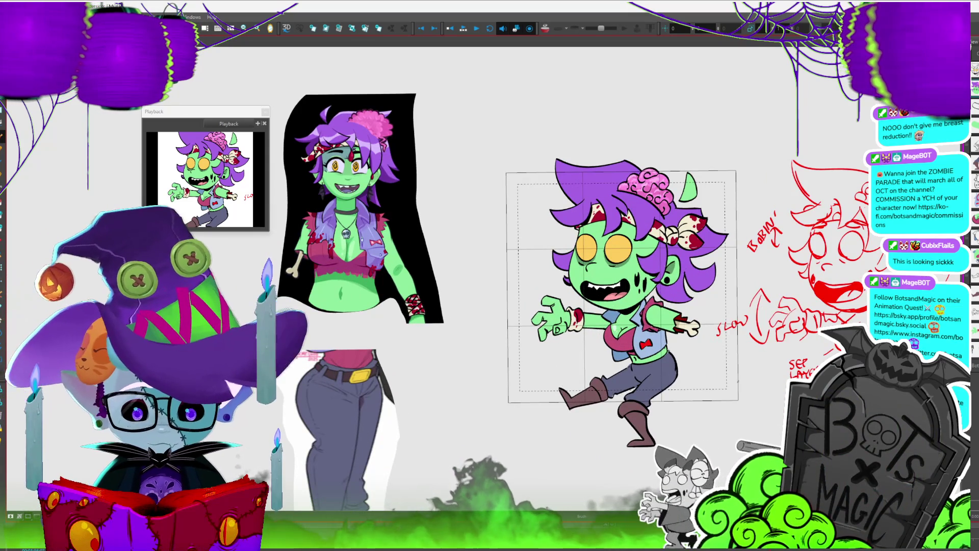
{"action": "key", "text": "2"}
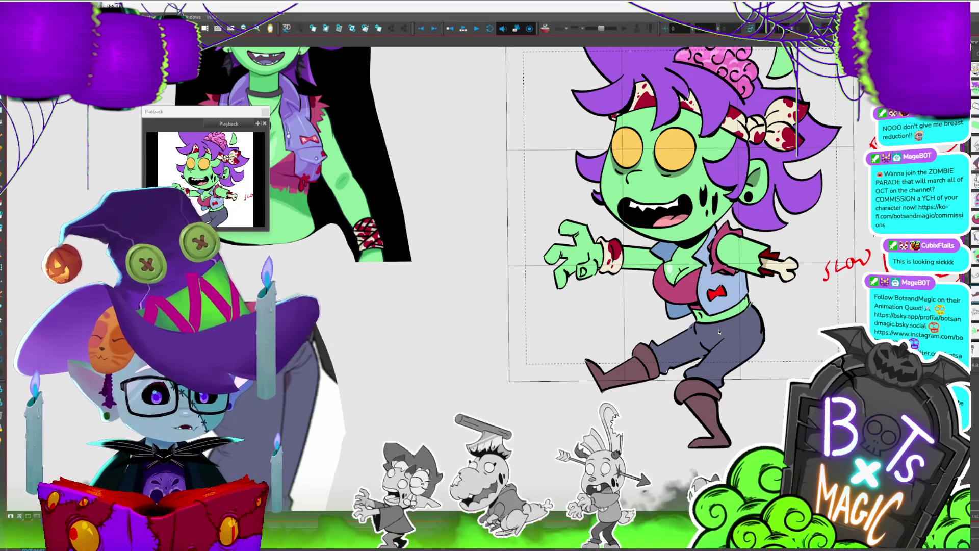
Check the leg and boot drawings' pose, zoom out to the whole scene, and save.
{"action": "left_click", "coordinate": [687, 348]}
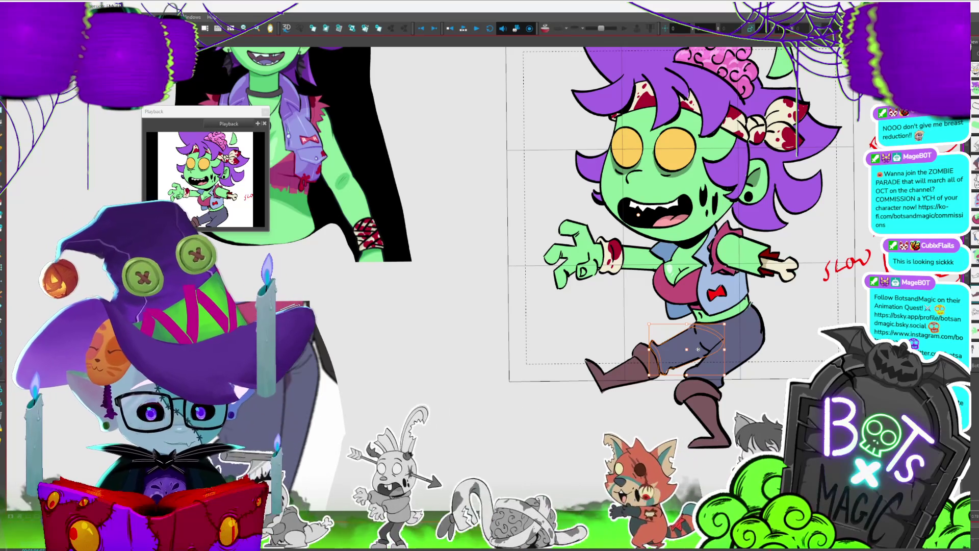
{"action": "key", "text": "Escape"}
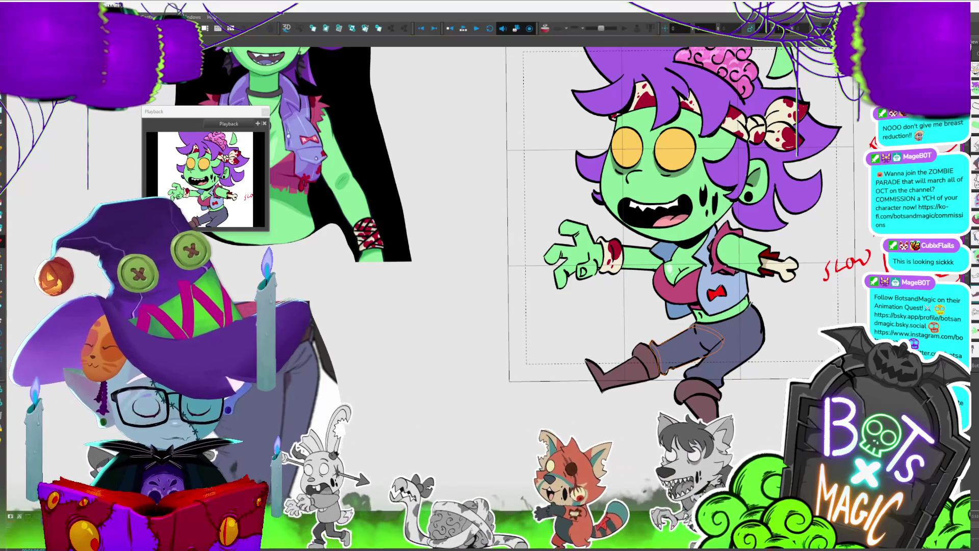
{"action": "key", "text": "alt+s"}
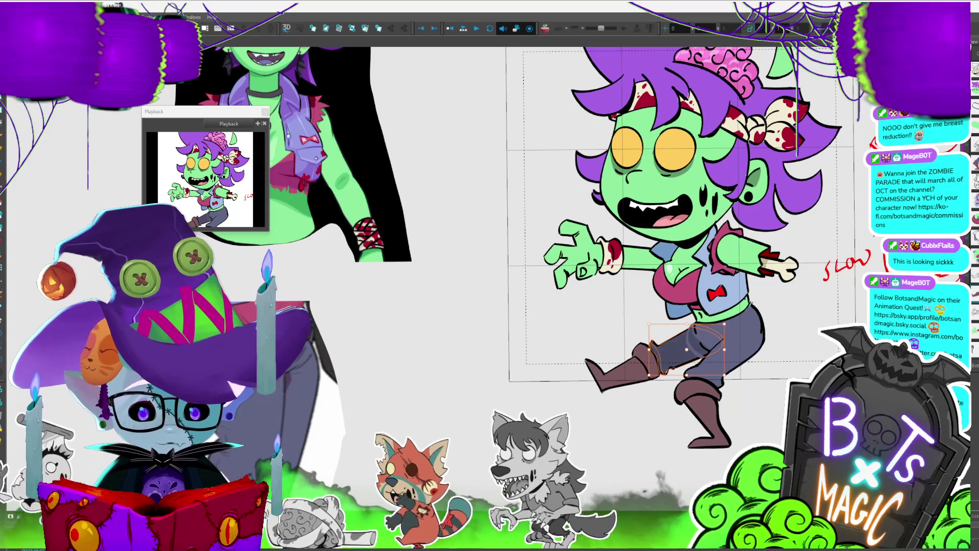
{"action": "key", "text": "Escape"}
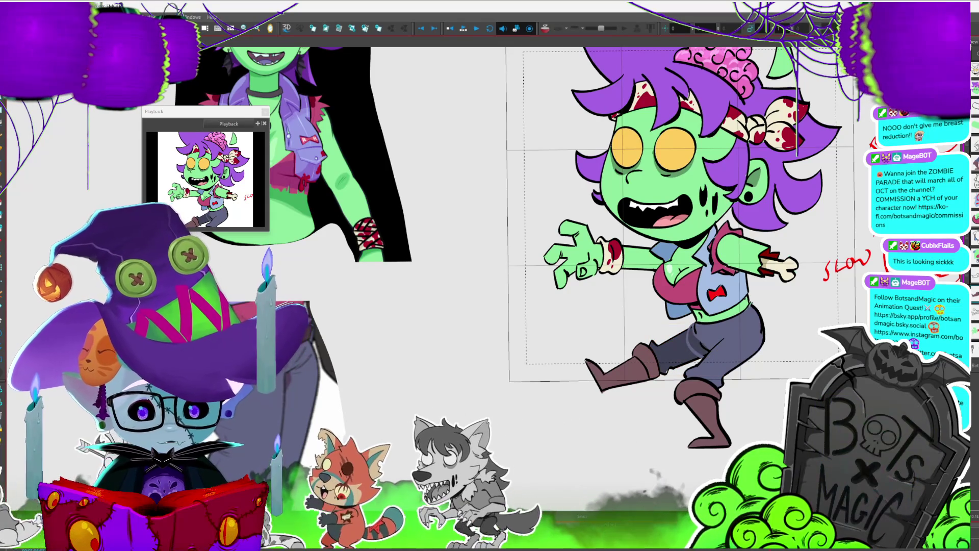
{"action": "left_click", "coordinate": [637, 372]}
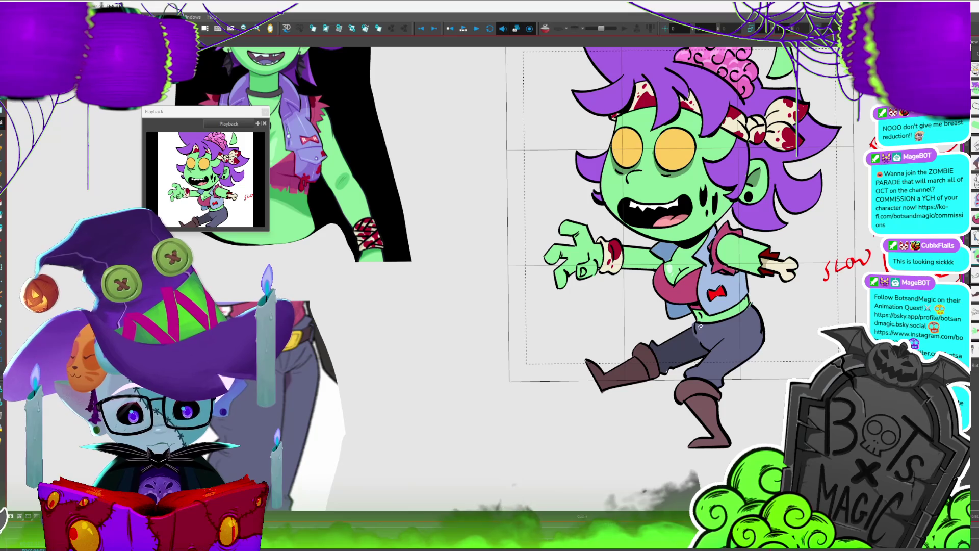
{"action": "key", "text": "Escape"}
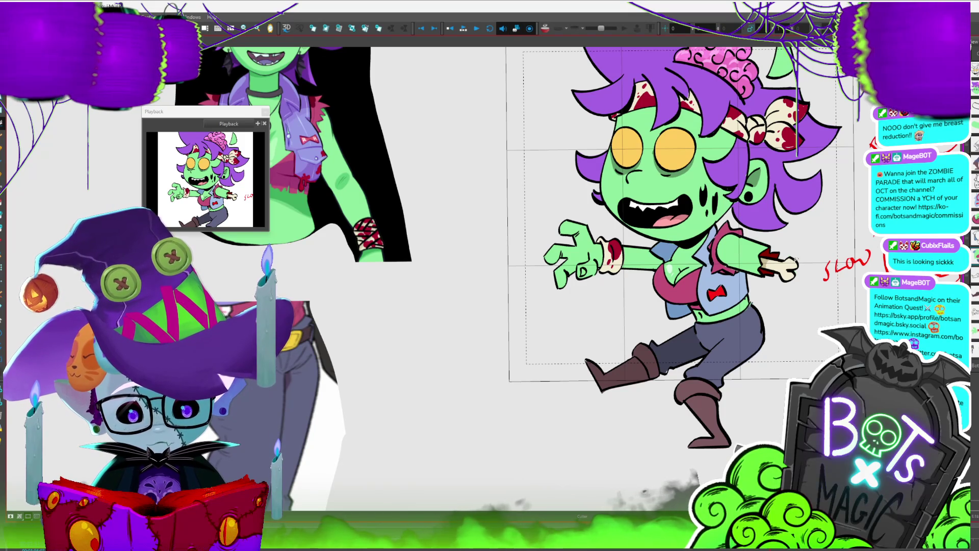
{"action": "key", "text": "shift+z"}
{"action": "key", "text": "ctrl+s"}
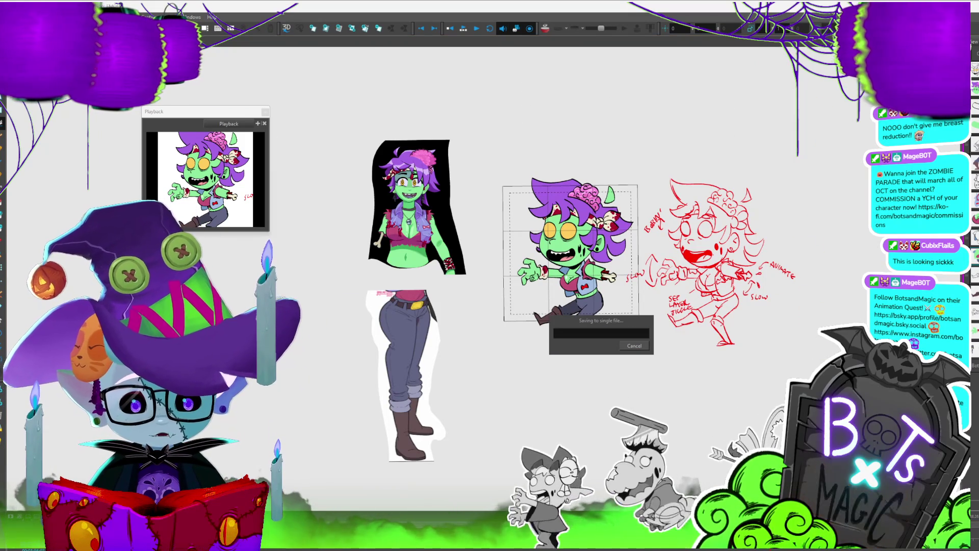
{"action": "scroll", "coordinate": [589, 258], "scroll_direction": "up", "scroll_amount": 5}
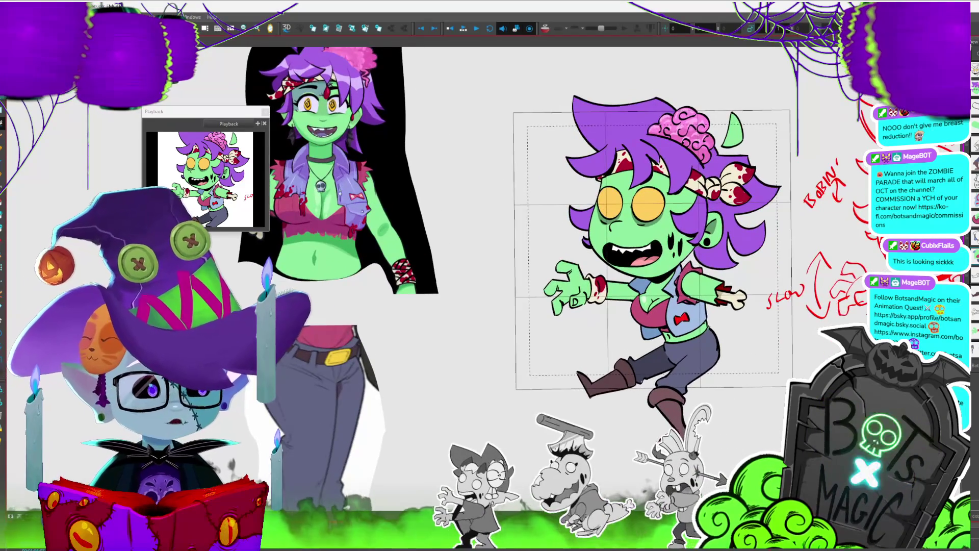
{"action": "scroll", "coordinate": [586, 244], "scroll_direction": "left", "scroll_amount": 5}
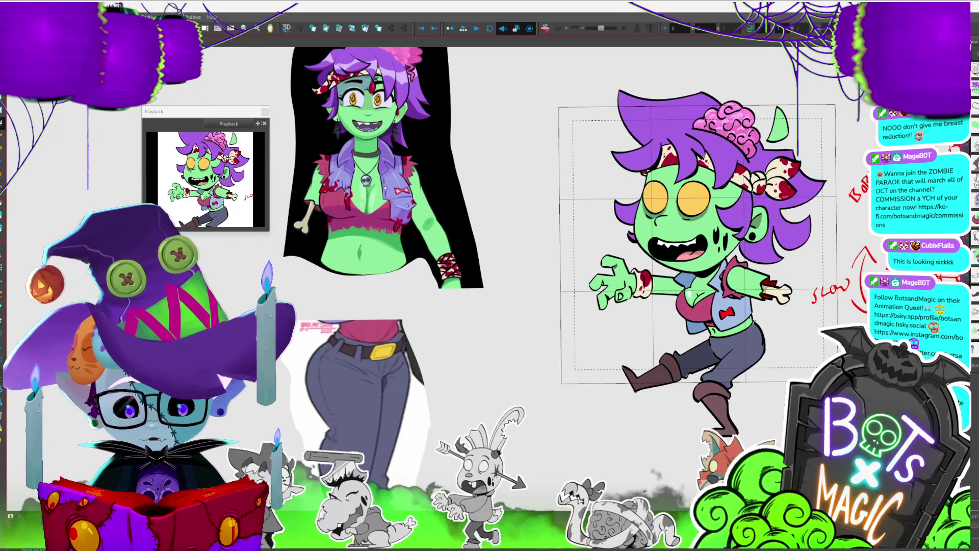
{"action": "scroll", "coordinate": [458, 313], "scroll_direction": "up", "scroll_amount": 3}
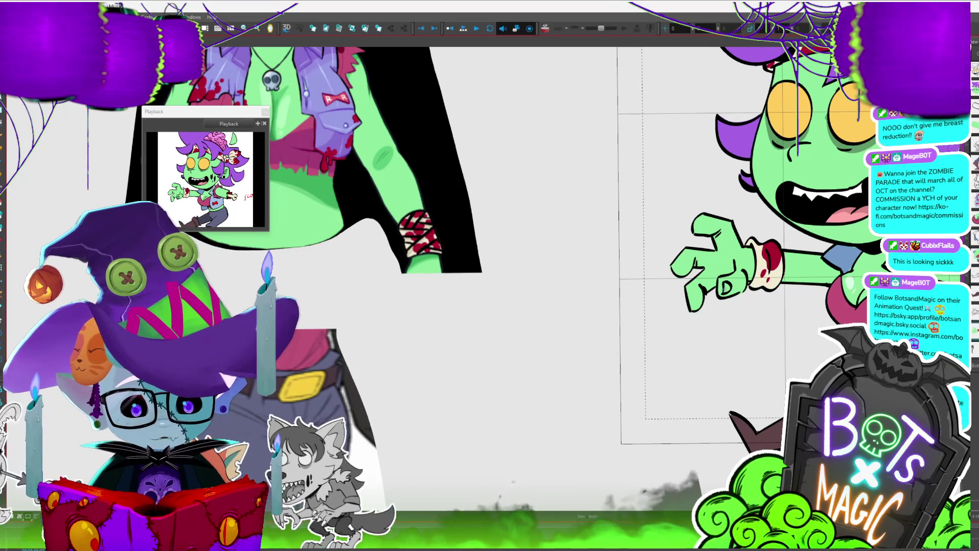
Fill the small green shape beside the brain with the hair's purple.
{"action": "mouse_move", "coordinate": [724, 265]}
{"action": "left_mouse_down"}
{"action": "mouse_move", "coordinate": [634, 273]}
{"action": "mouse_move", "coordinate": [591, 234]}
{"action": "left_mouse_up"}
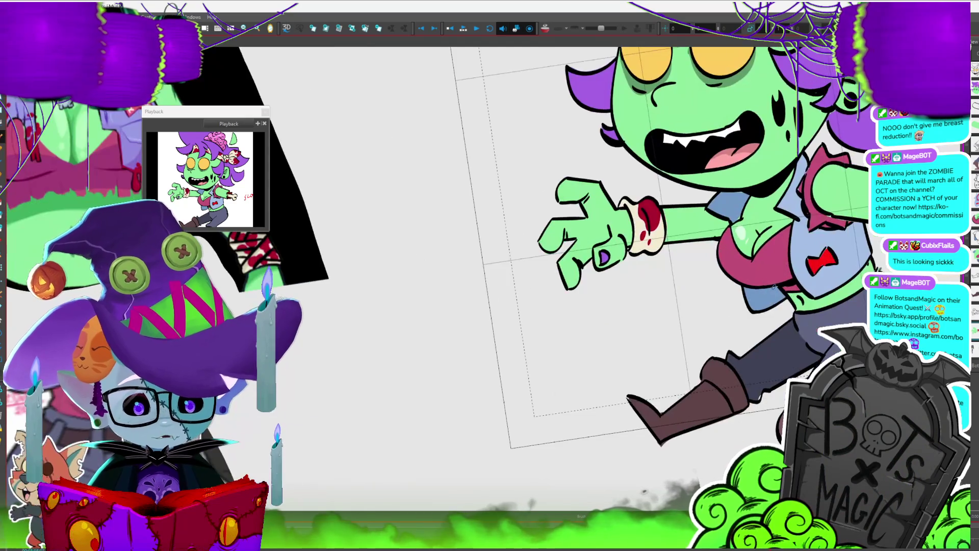
{"action": "key", "text": "shift+m"}
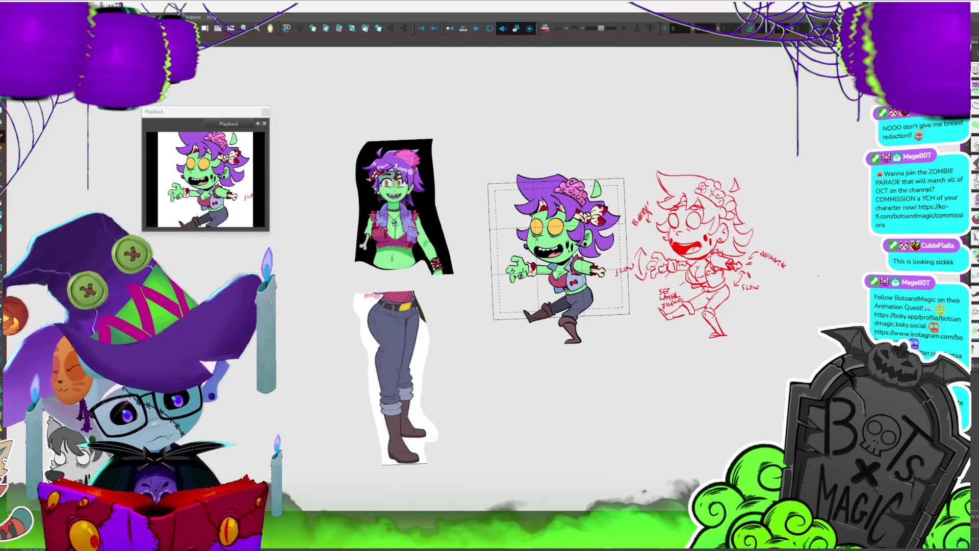
{"action": "key", "text": "2"}
{"action": "key", "text": "2"}
{"action": "key", "text": "2"}
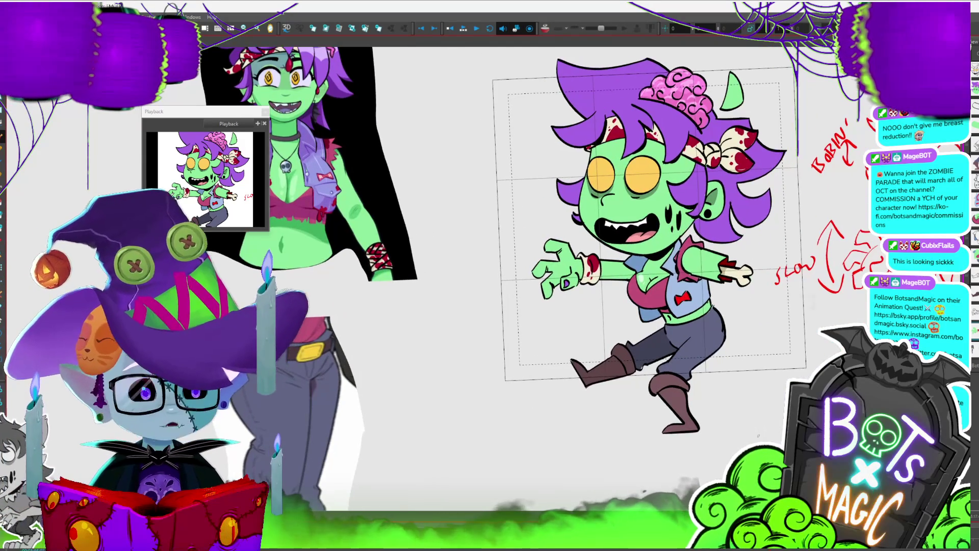
{"action": "key", "text": "1"}
{"action": "key", "text": "2"}
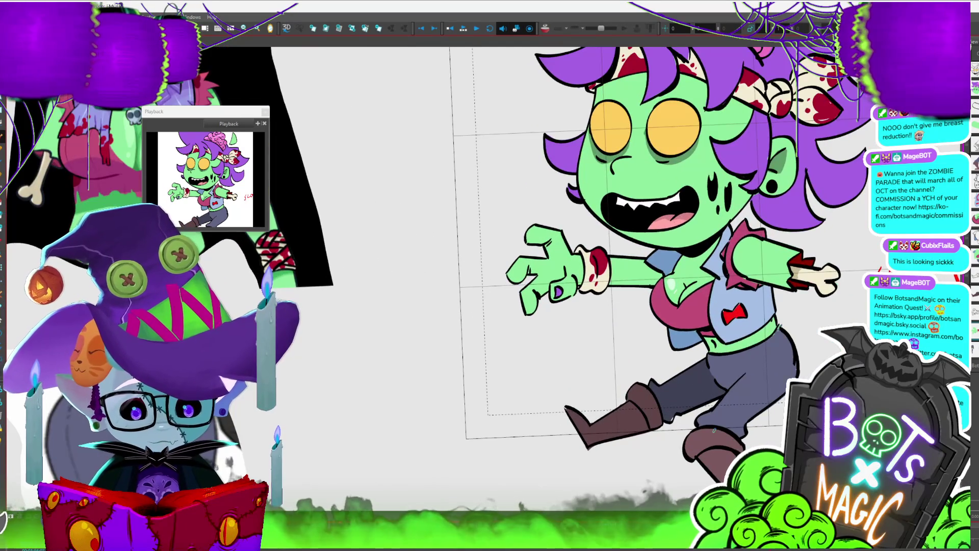
{"action": "key", "text": "1"}
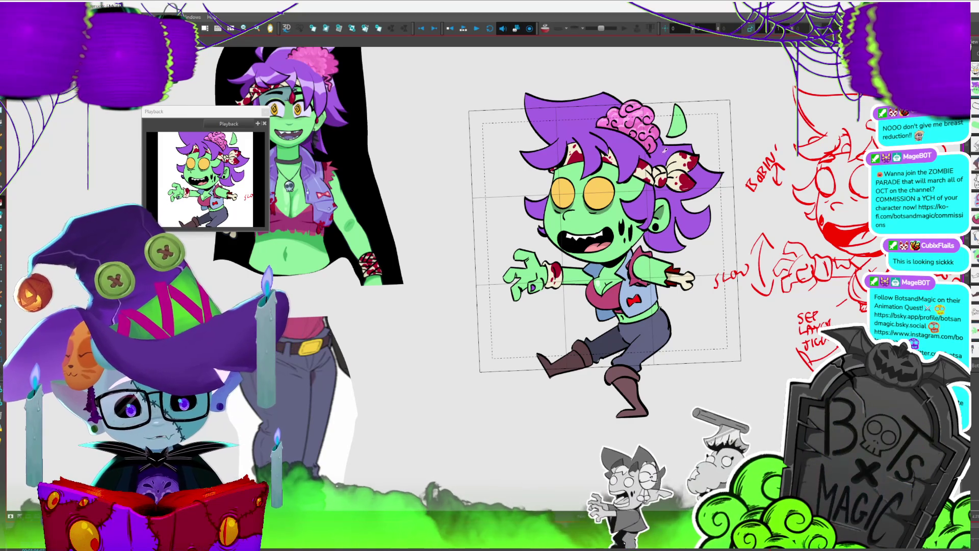
{"action": "left_click", "coordinate": [677, 122]}
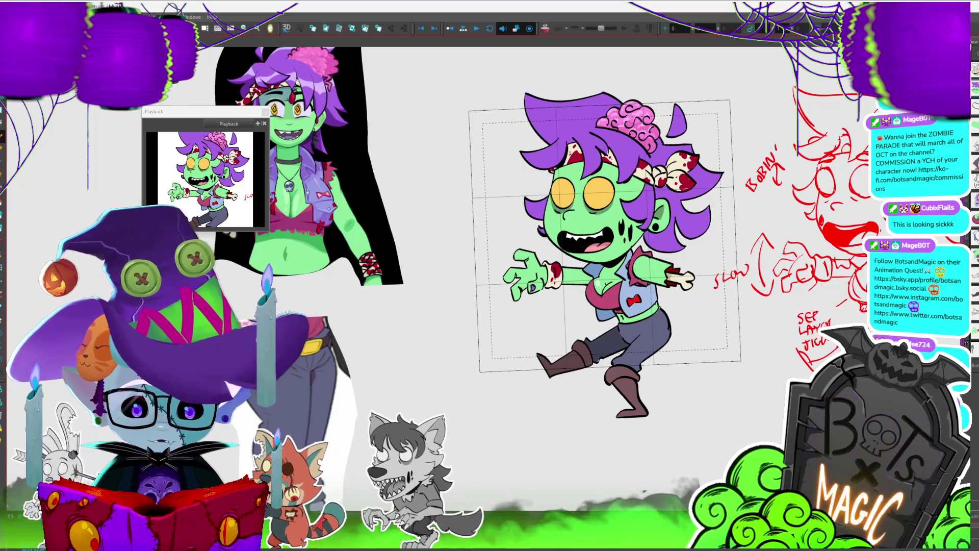
{"action": "scroll", "coordinate": [602, 243], "scroll_direction": "down", "scroll_amount": 1}
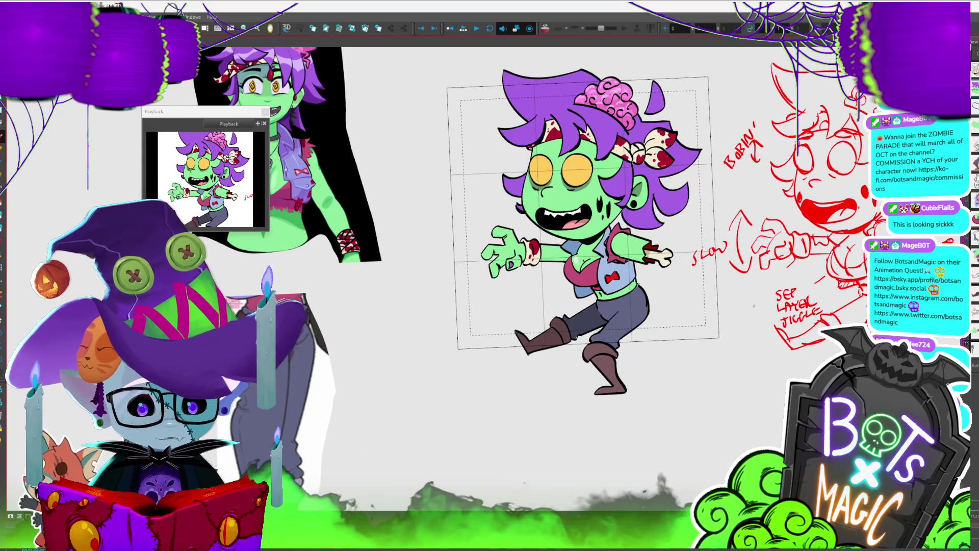
{"action": "scroll", "coordinate": [460, 309], "scroll_direction": "down", "scroll_amount": 2}
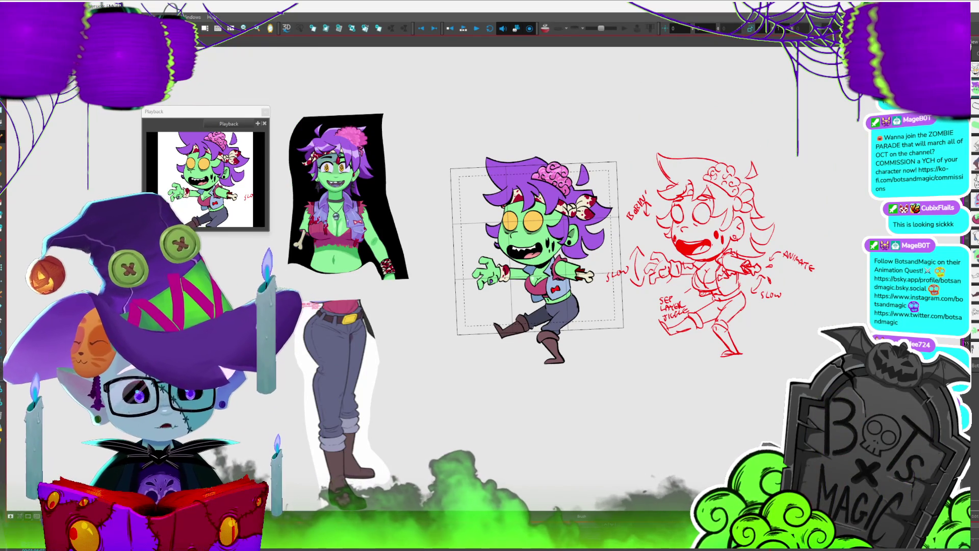
{"action": "scroll", "coordinate": [462, 275], "scroll_direction": "up", "scroll_amount": 2}
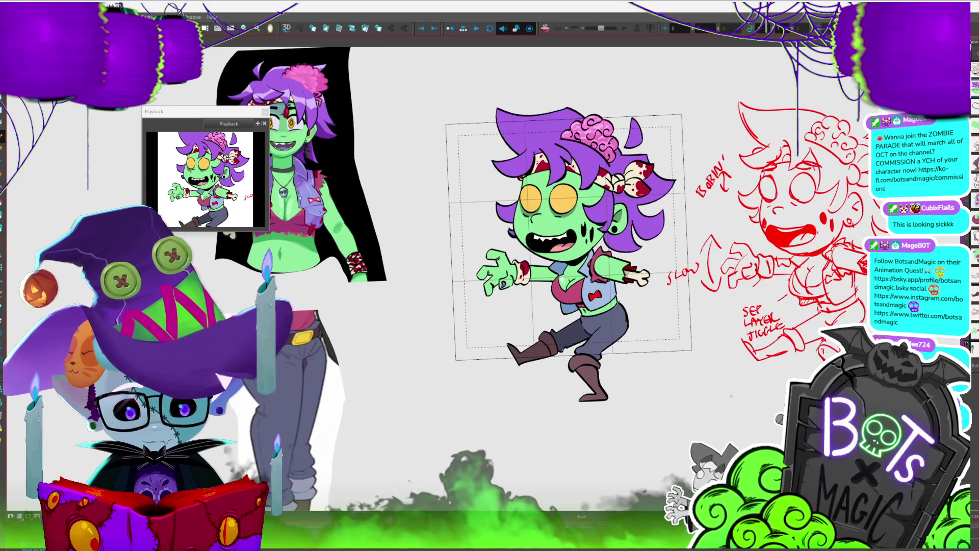
{"action": "scroll", "coordinate": [957, 189], "scroll_direction": "down", "scroll_amount": 1}
{"action": "scroll", "coordinate": [484, 275], "scroll_direction": "up", "scroll_amount": 3}
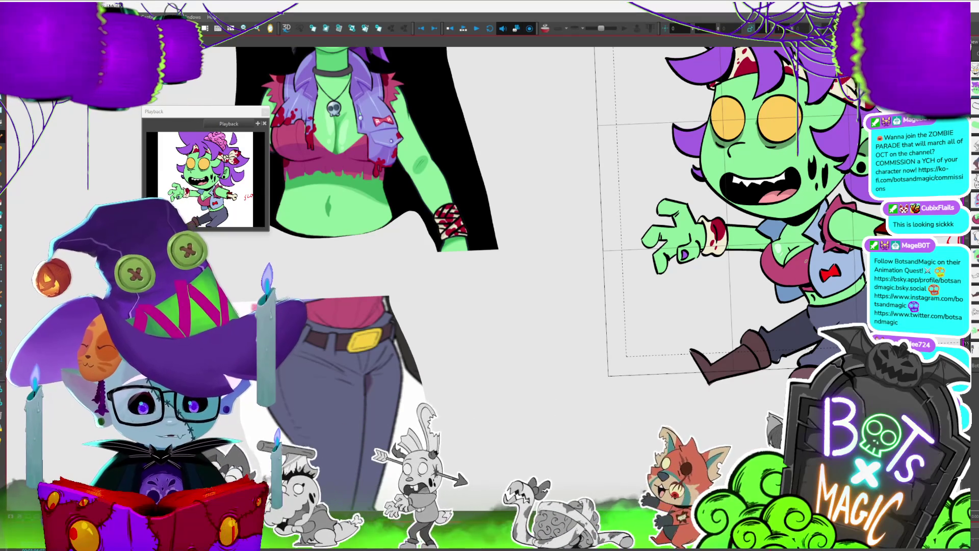
{"action": "key", "text": "2"}
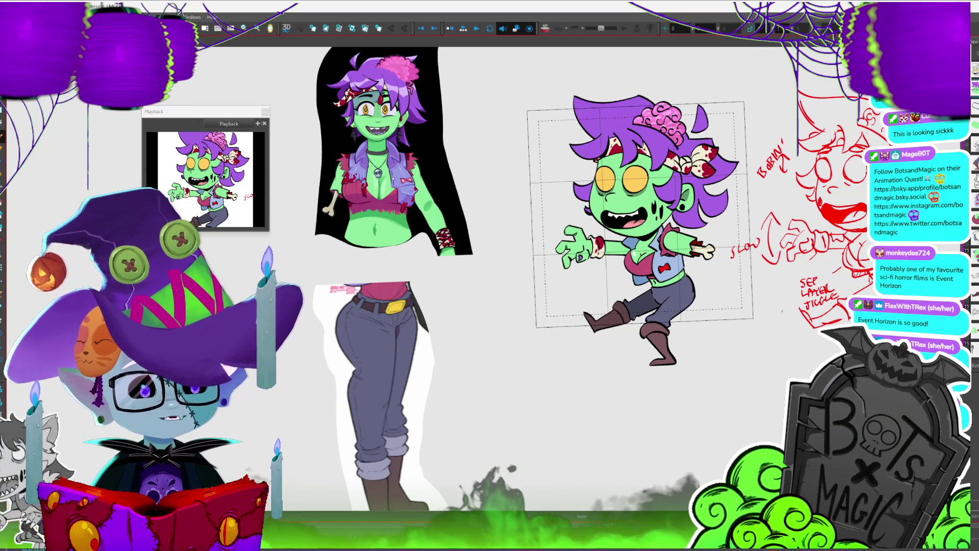
{"action": "left_click_drag", "start_coordinate": [782, 310], "coordinate": [748, 308]}
{"action": "scroll", "coordinate": [490, 291], "scroll_direction": "down", "scroll_amount": 1}
{"action": "scroll", "coordinate": [475, 229], "scroll_direction": "up", "scroll_amount": 2}
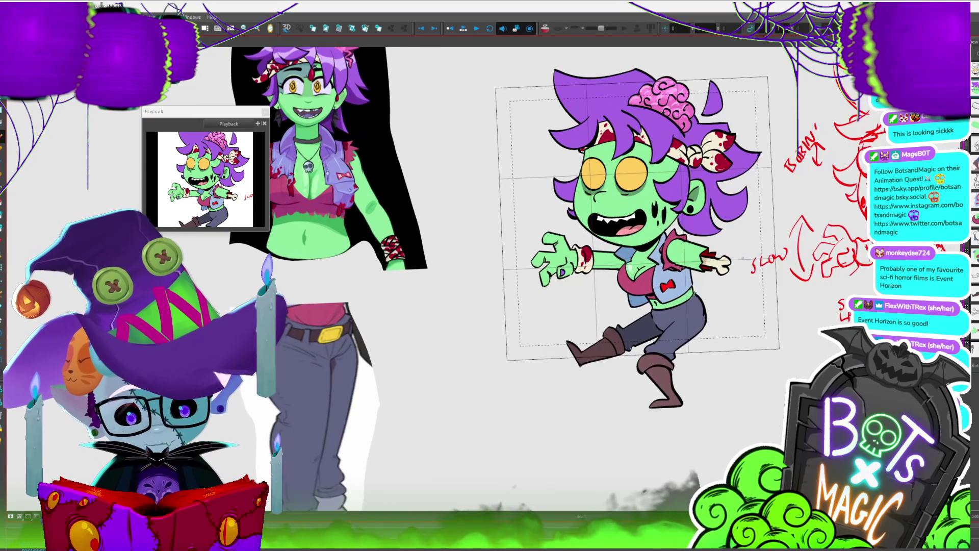
{"action": "scroll", "coordinate": [474, 229], "scroll_direction": "down", "scroll_amount": 1}
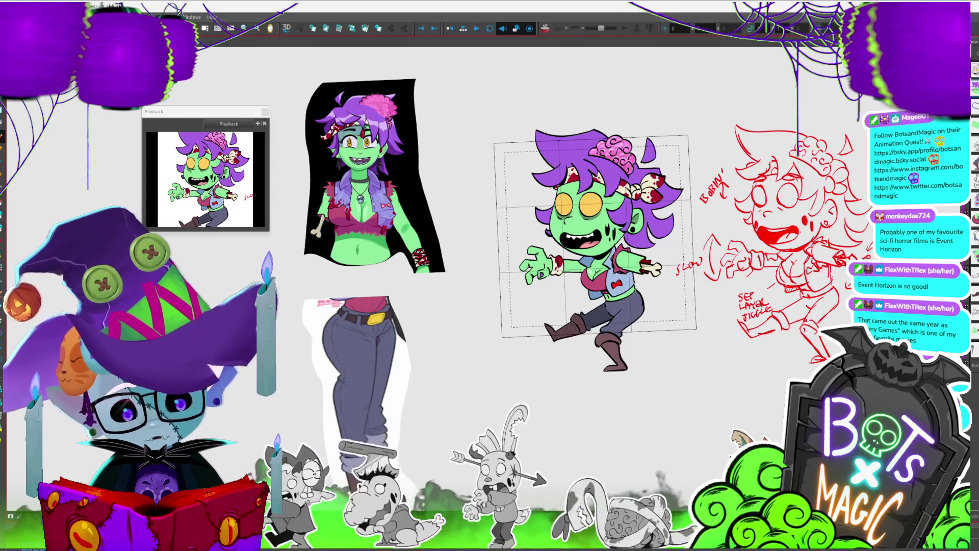
{"action": "scroll", "coordinate": [475, 244], "scroll_direction": "up", "scroll_amount": 5}
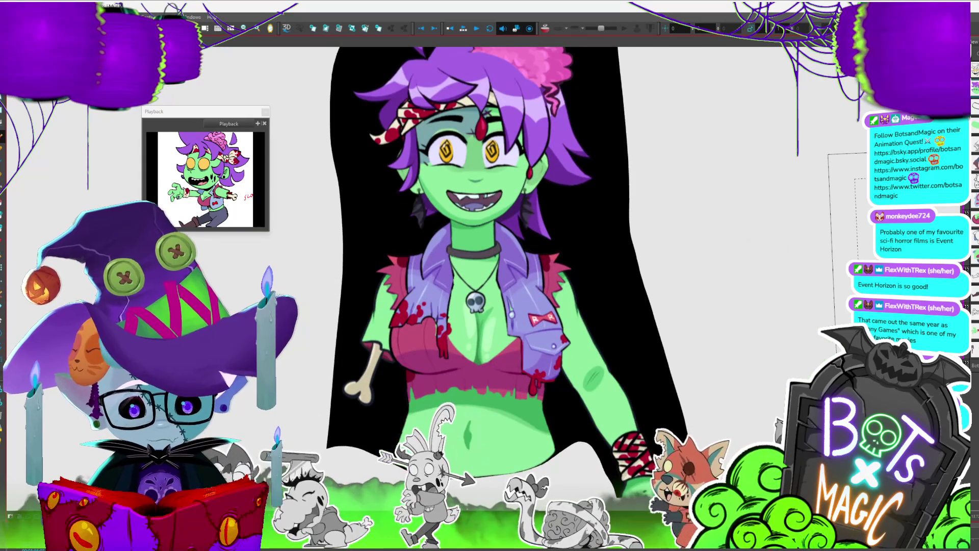
{"action": "mouse_move", "coordinate": [561, 255]}
{"action": "left_mouse_down"}
{"action": "mouse_move", "coordinate": [316, 245]}
{"action": "mouse_move", "coordinate": [153, 306]}
{"action": "left_mouse_up"}
{"action": "scroll", "coordinate": [495, 255], "scroll_direction": "down", "scroll_amount": 2}
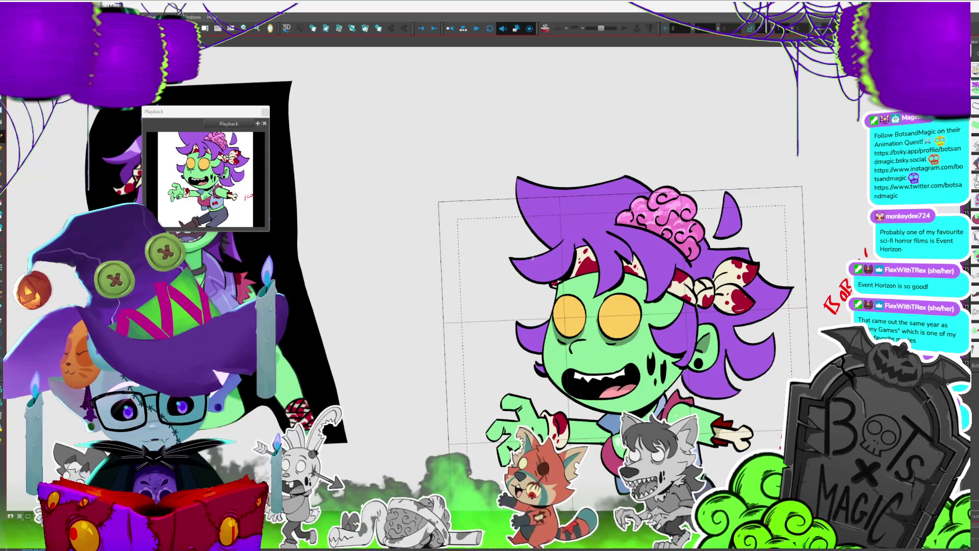
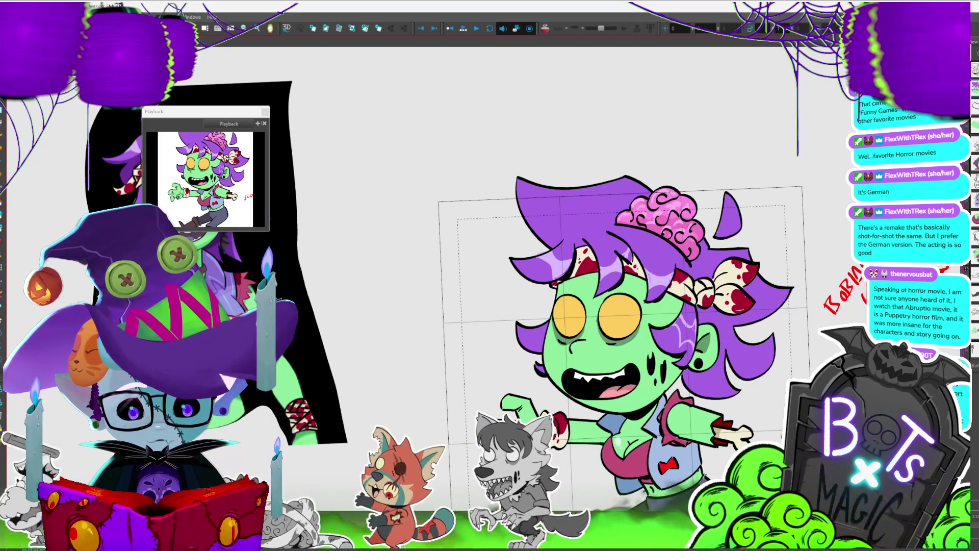
Zoom between the zombie girl and her reference drawings, then pan to reveal the red notes.
{"action": "key", "text": "2"}
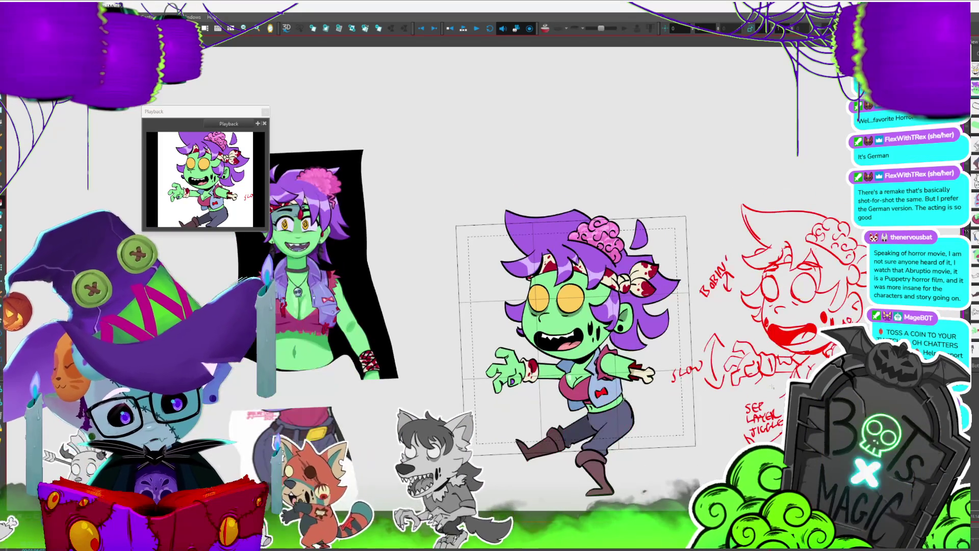
{"action": "key", "text": "1"}
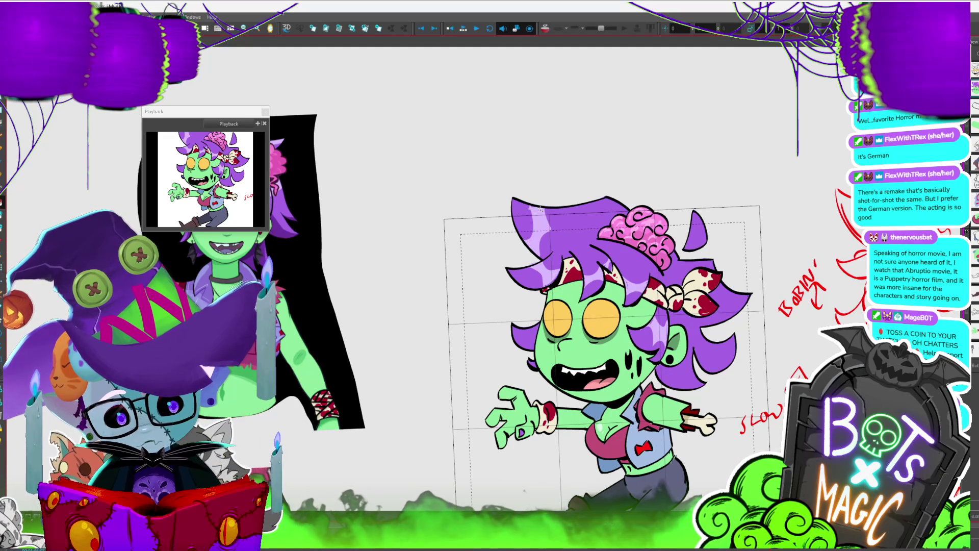
{"action": "key", "text": "1"}
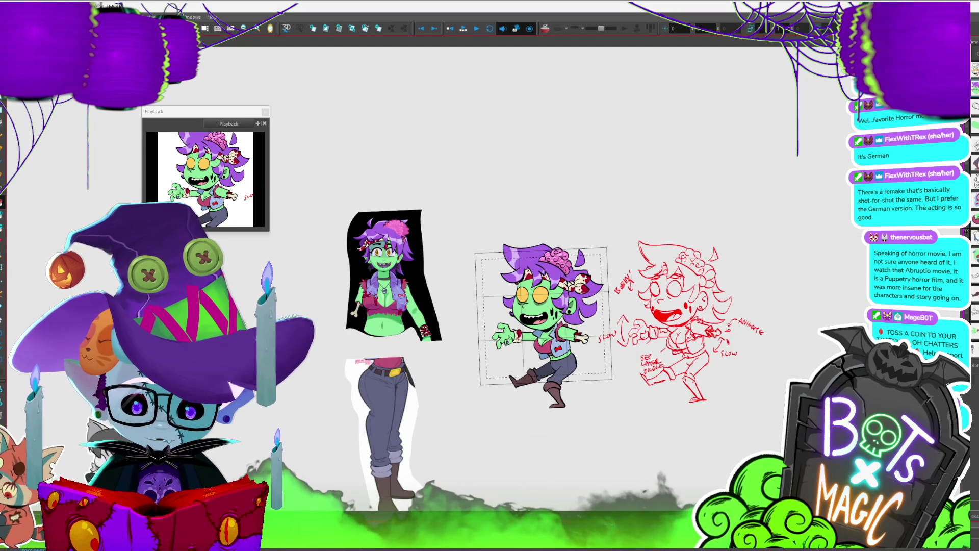
{"action": "key", "text": "2"}
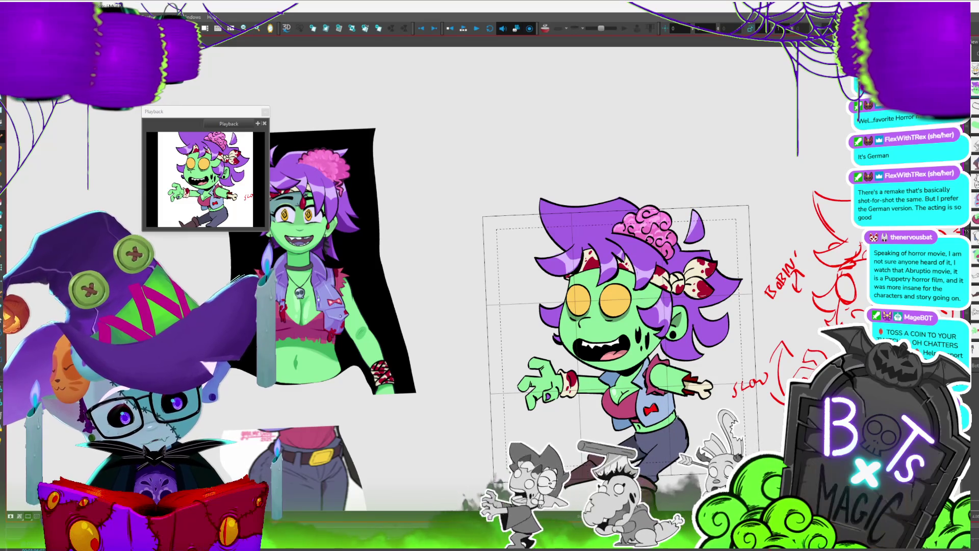
{"action": "scroll", "coordinate": [577, 306], "scroll_direction": "left", "scroll_amount": 5}
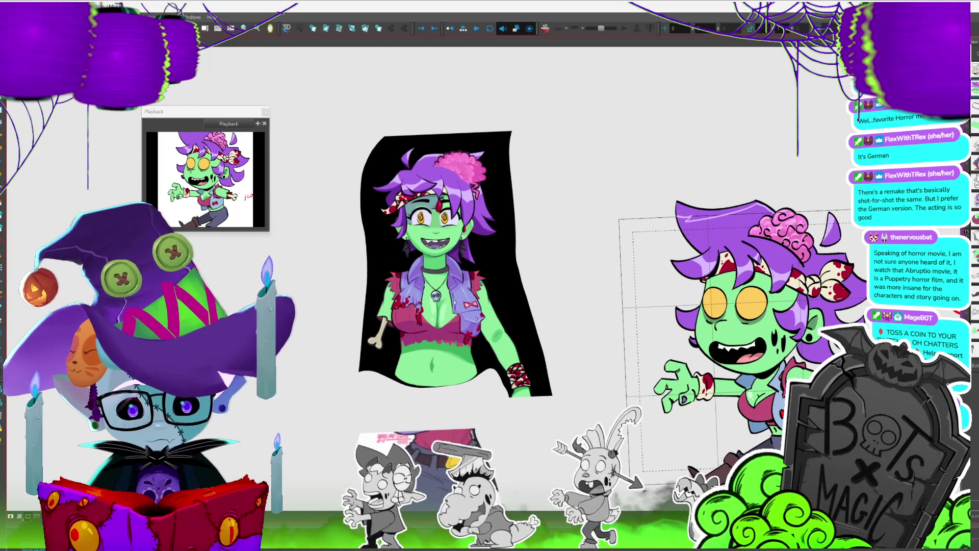
{"action": "left_click_drag", "start_coordinate": [666, 207], "coordinate": [763, 203]}
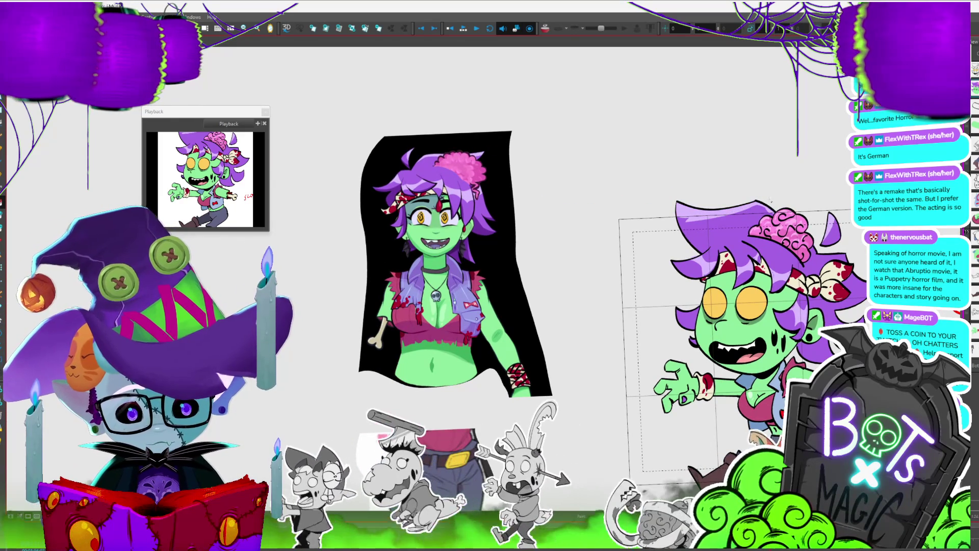
{"action": "left_click_drag", "start_coordinate": [489, 275], "coordinate": [421, 245]}
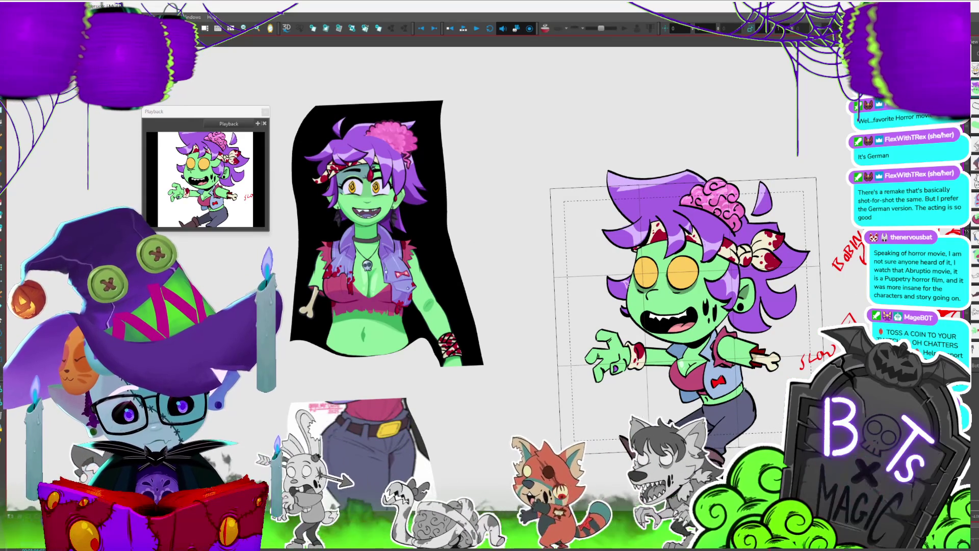
{"action": "scroll", "coordinate": [467, 250], "scroll_direction": "down", "scroll_amount": 3}
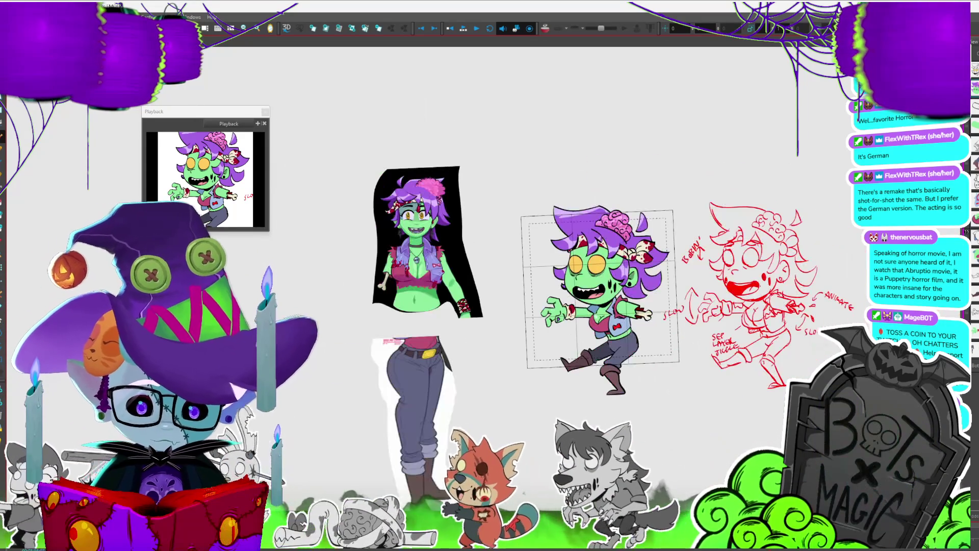
{"action": "scroll", "coordinate": [510, 340], "scroll_direction": "up", "scroll_amount": 3}
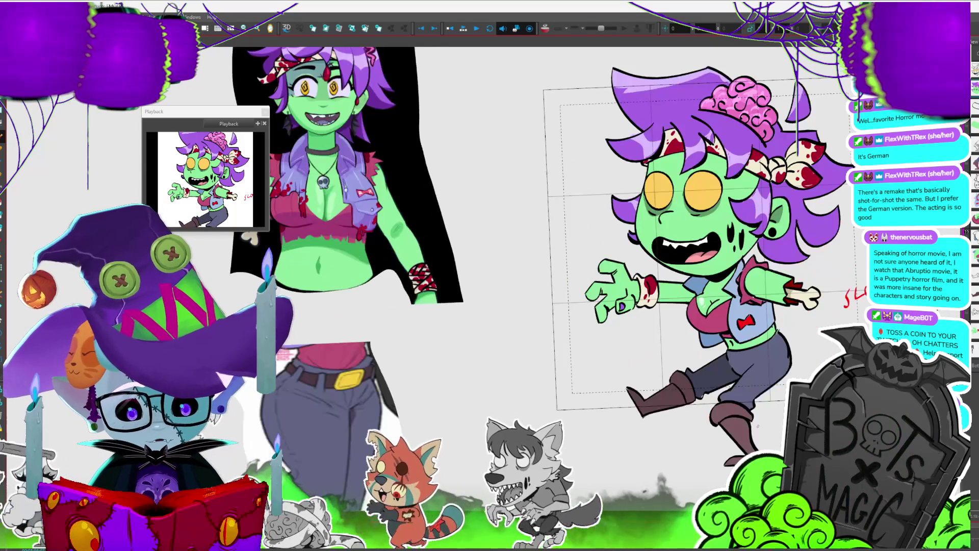
{"action": "scroll", "coordinate": [612, 256], "scroll_direction": "right", "scroll_amount": 3}
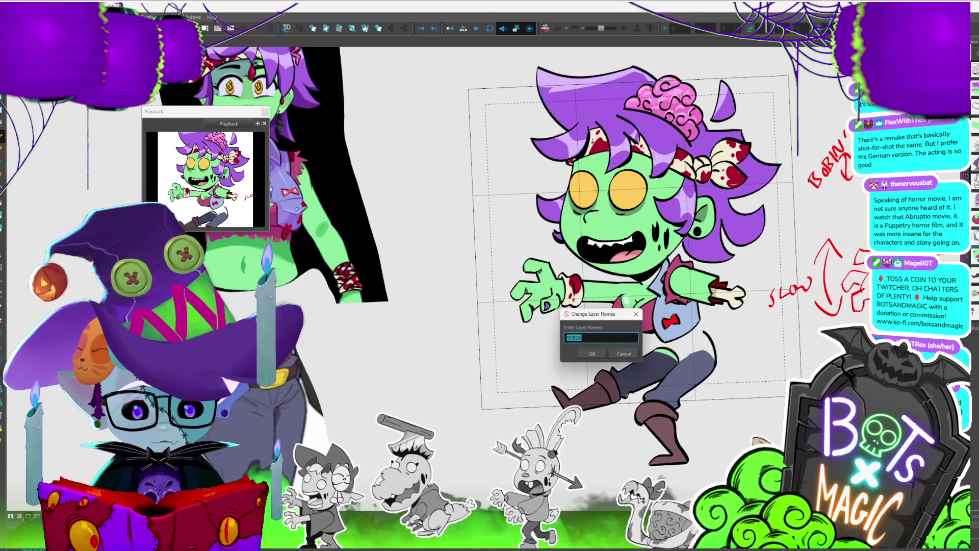
Dismiss the layer-name prompt, step to the repositioned-pants pose and select the chest piece drawing.
{"action": "key", "text": "Return"}
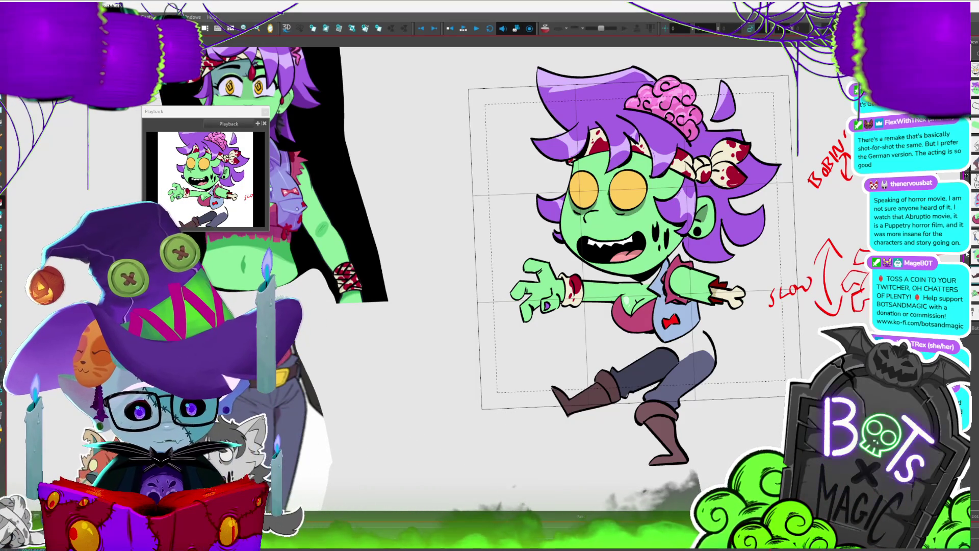
{"action": "key", "text": "period"}
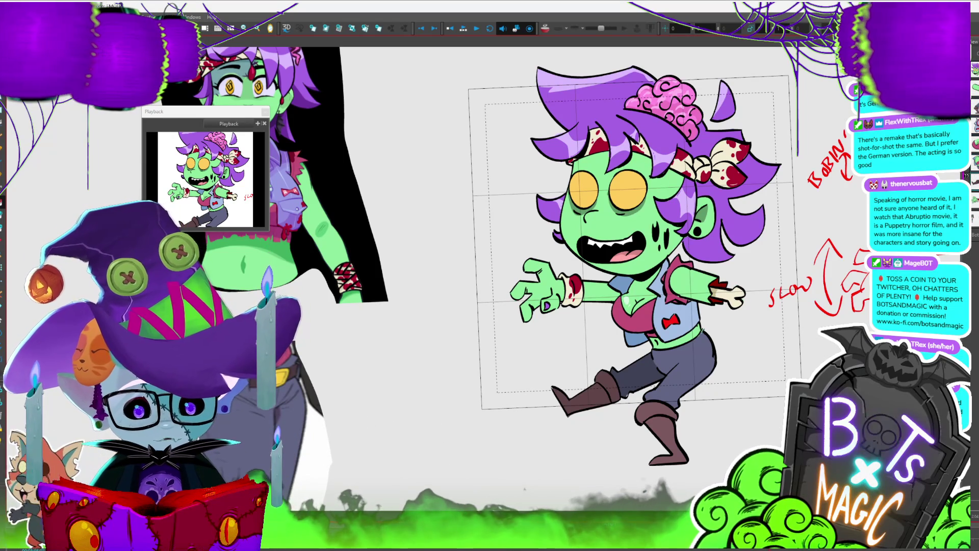
{"action": "left_click", "coordinate": [652, 321]}
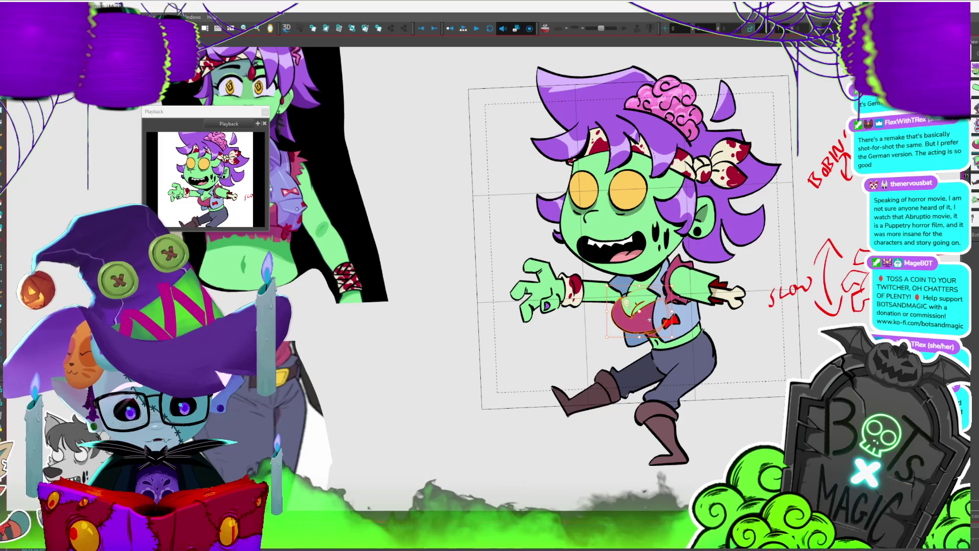
Move the dark stroke from the green shirt layer onto the chest piece layer.
{"action": "scroll", "coordinate": [649, 315], "scroll_direction": "up", "scroll_amount": 5}
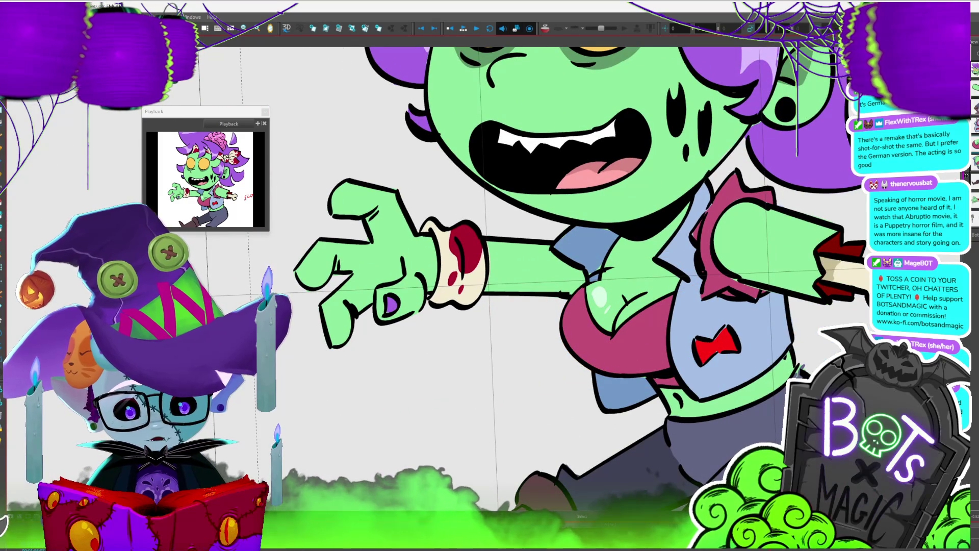
{"action": "key", "text": "shift+l"}
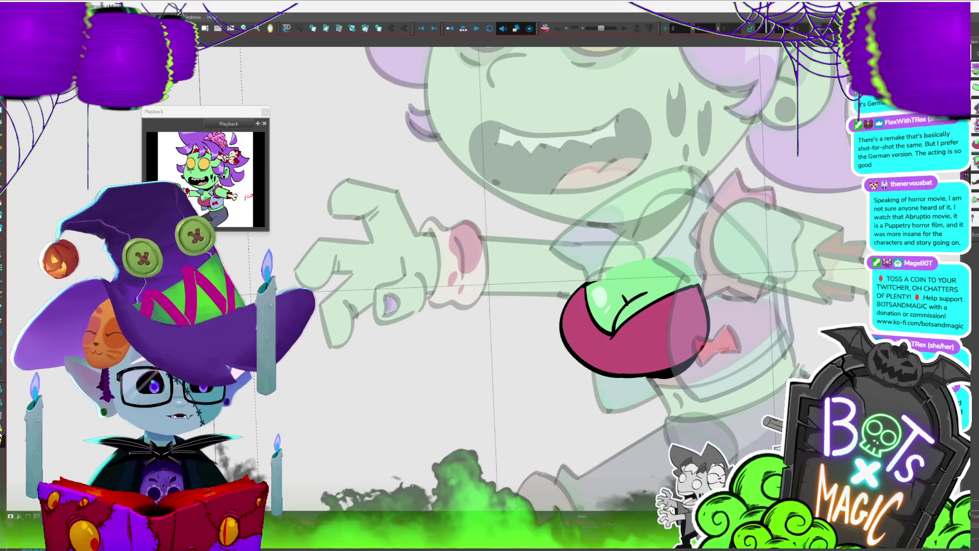
{"action": "key", "text": "slash"}
{"action": "left_click", "coordinate": [618, 276]}
{"action": "key", "text": "ctrl+x"}
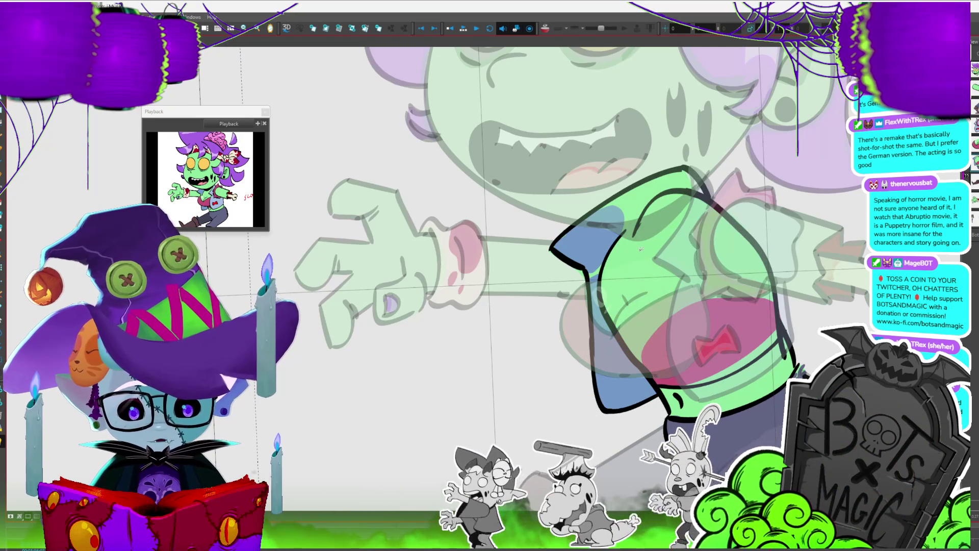
{"action": "key", "text": "shift+slash"}
{"action": "key", "text": "ctrl+v"}
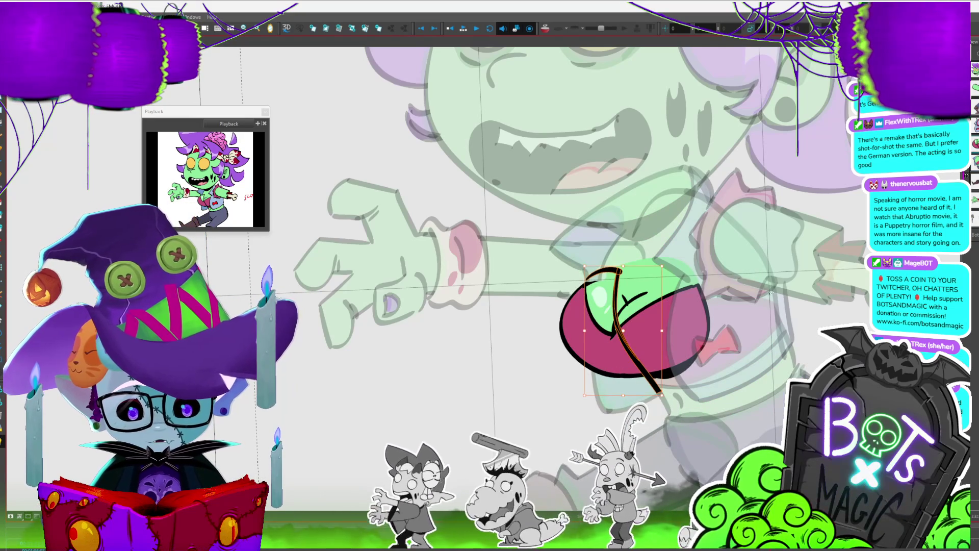
{"action": "key", "text": "Escape"}
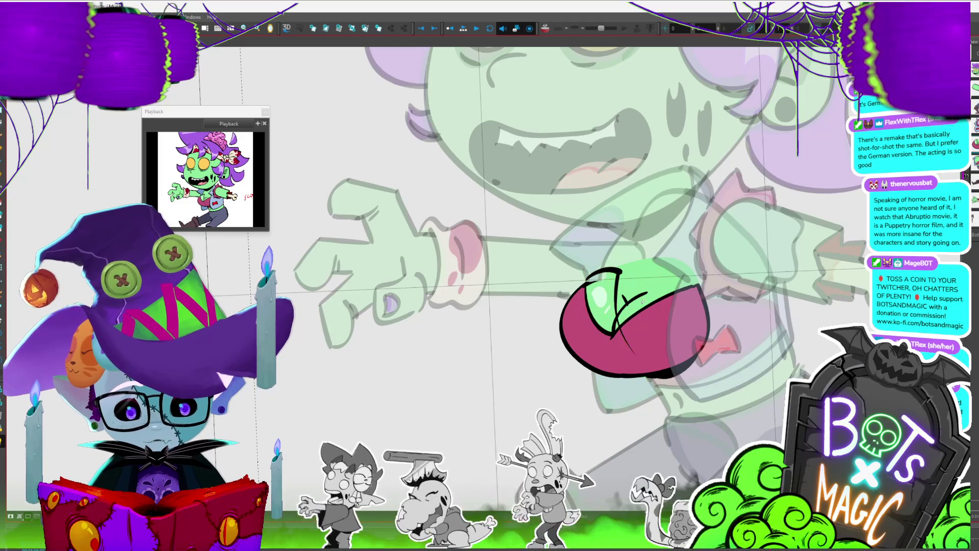
Erase most of the pasted stroke on the green shape and zoom onto the chest piece.
{"action": "left_click_drag", "start_coordinate": [635, 357], "coordinate": [619, 285]}
{"action": "mouse_move", "coordinate": [624, 336]}
{"action": "left_mouse_down"}
{"action": "mouse_move", "coordinate": [628, 265]}
{"action": "mouse_move", "coordinate": [610, 276]}
{"action": "left_mouse_up"}
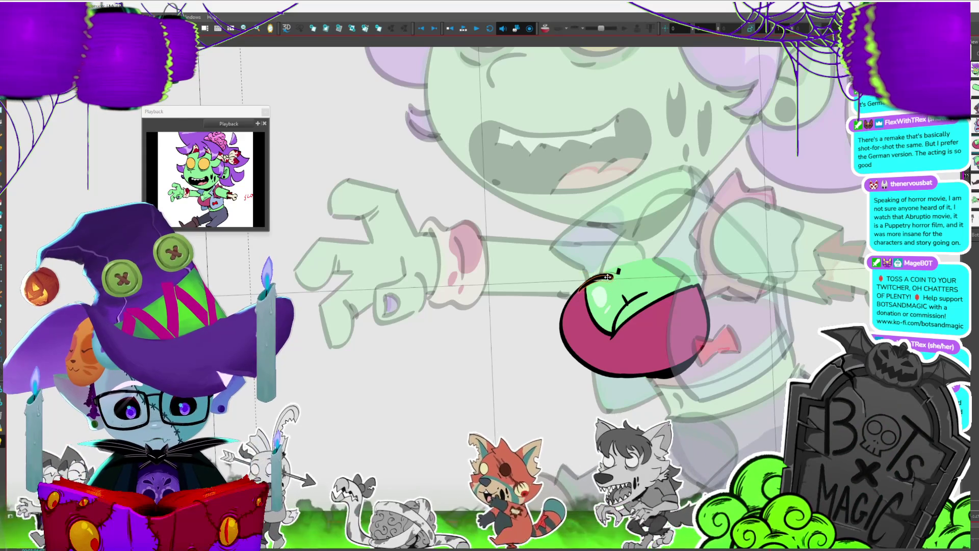
{"action": "key", "text": "Escape"}
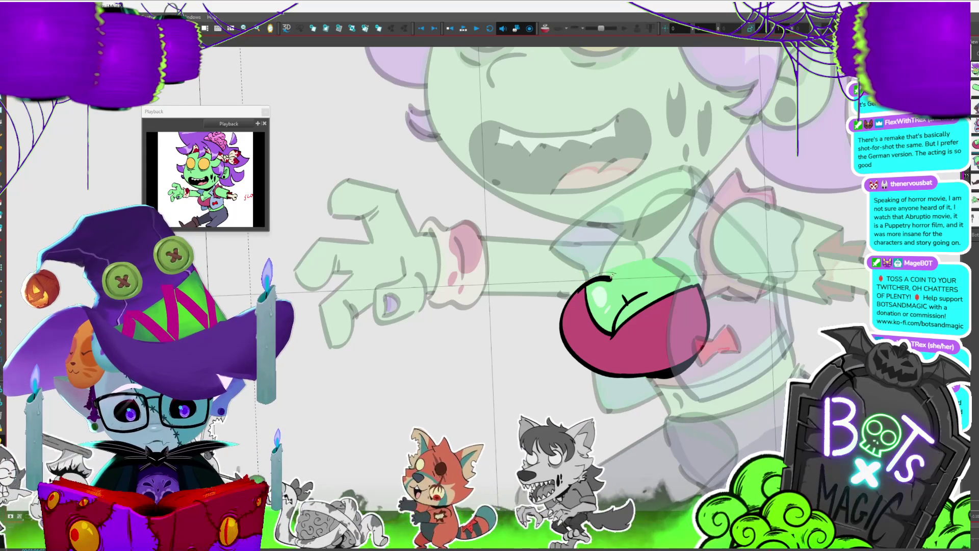
{"action": "key", "text": "ctrl+alt+bracketleft"}
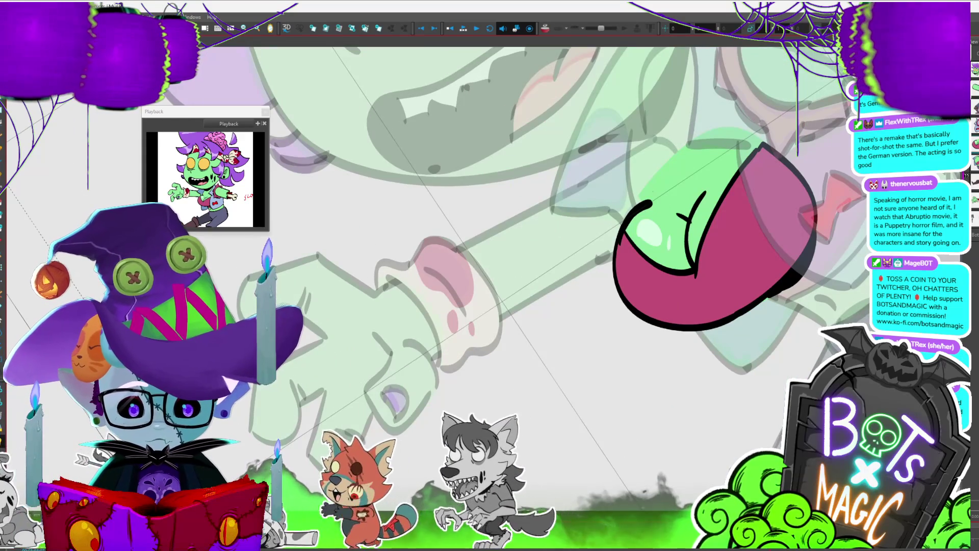
Redraw the outline along the chest piece's upper-left edge.
{"action": "left_click", "coordinate": [654, 193]}
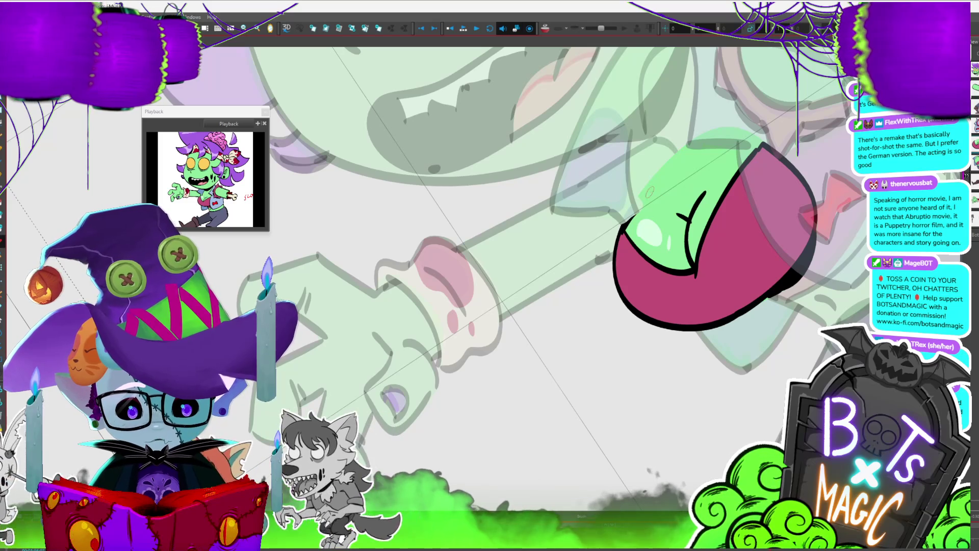
{"action": "left_click_drag", "start_coordinate": [653, 192], "coordinate": [623, 229]}
{"action": "key", "text": "ctrl+z"}
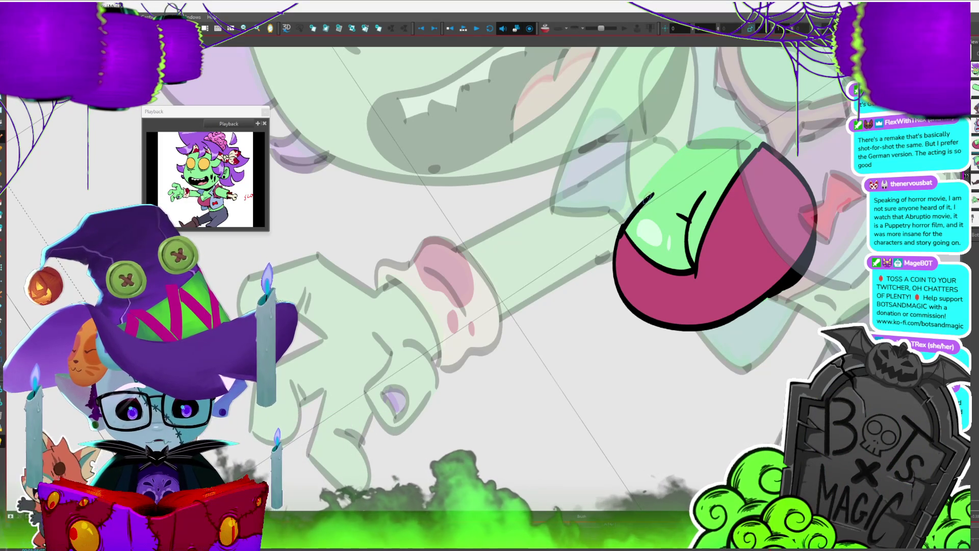
{"action": "left_click_drag", "start_coordinate": [650, 197], "coordinate": [641, 204]}
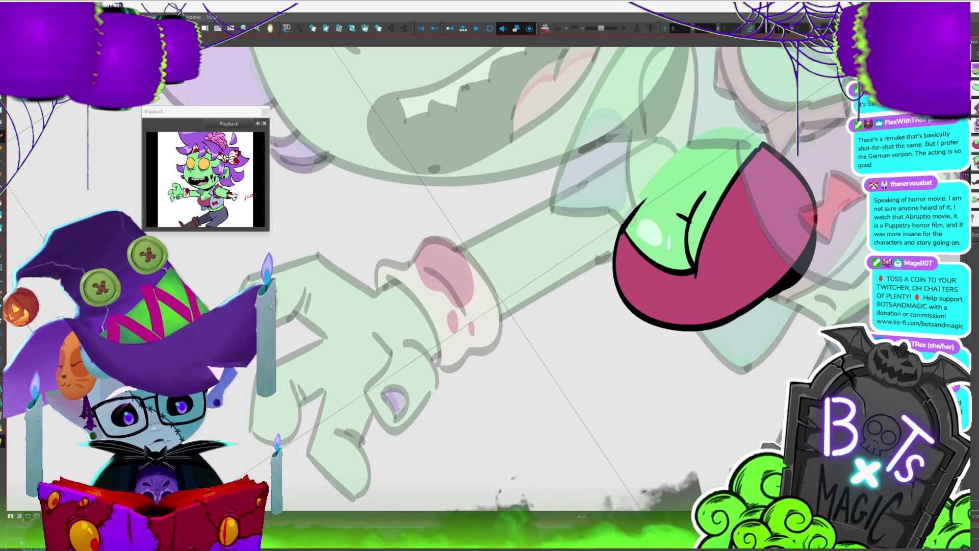
{"action": "scroll", "coordinate": [487, 278], "scroll_direction": "down", "scroll_amount": 5}
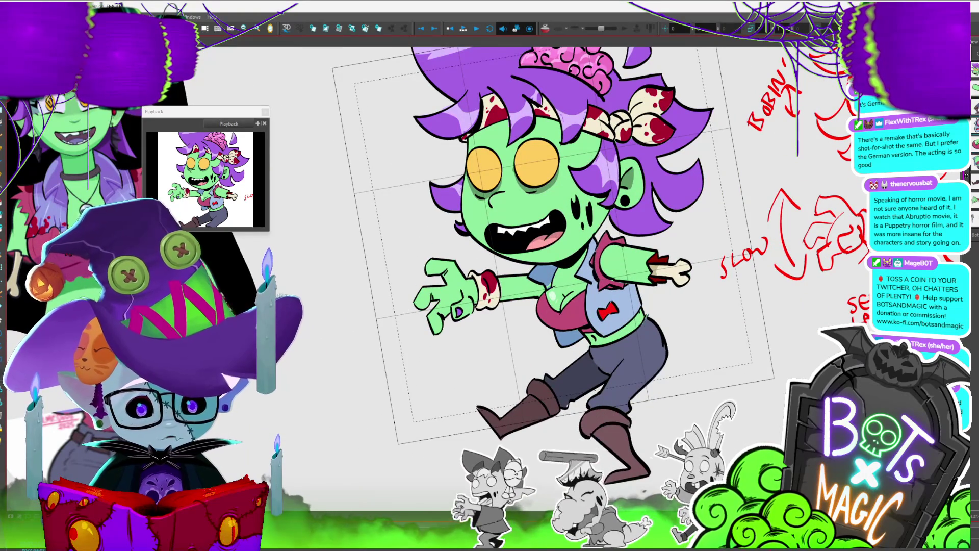
Compare the edit against the ghosted shirt and vest layers, then return to full colour and zoom out.
{"action": "key", "text": "shift+l"}
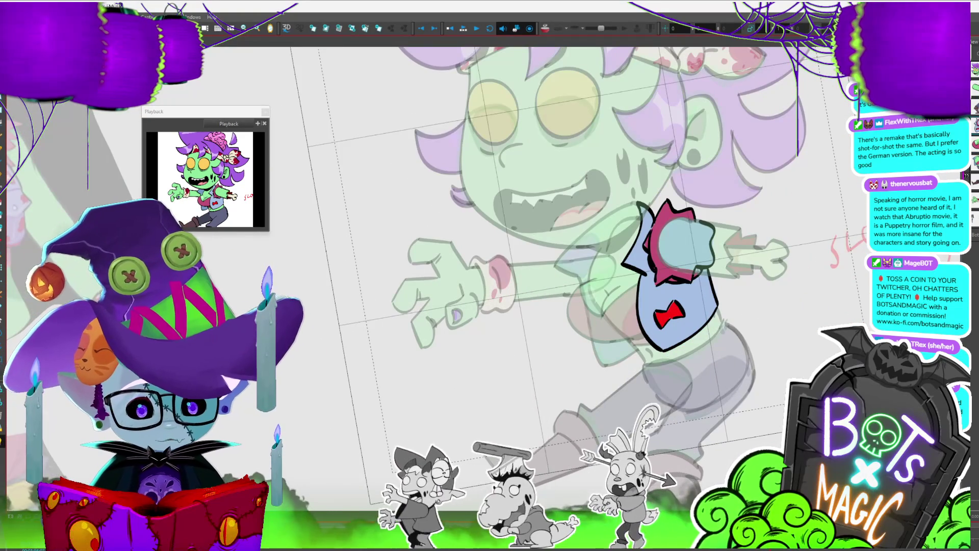
{"action": "key", "text": "b"}
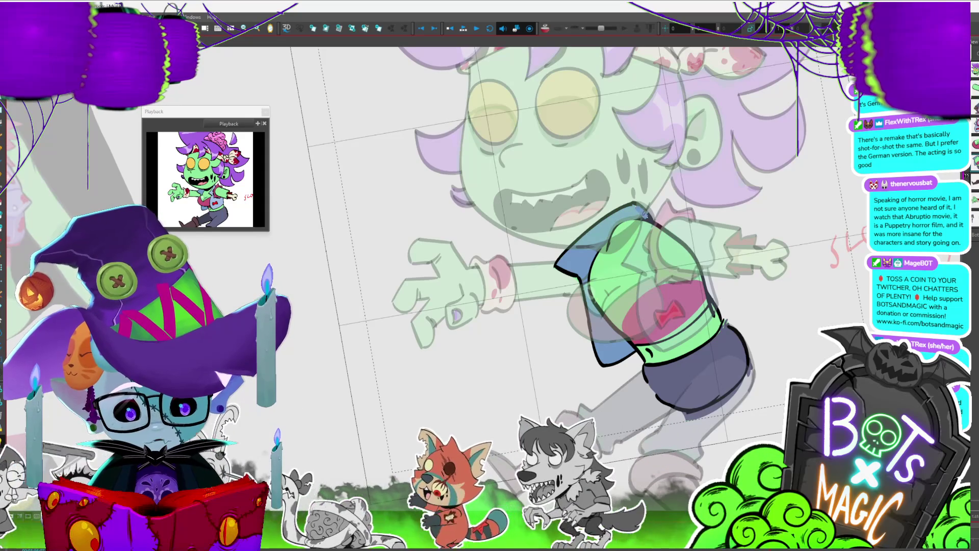
{"action": "left_click_drag", "start_coordinate": [644, 210], "coordinate": [617, 188]}
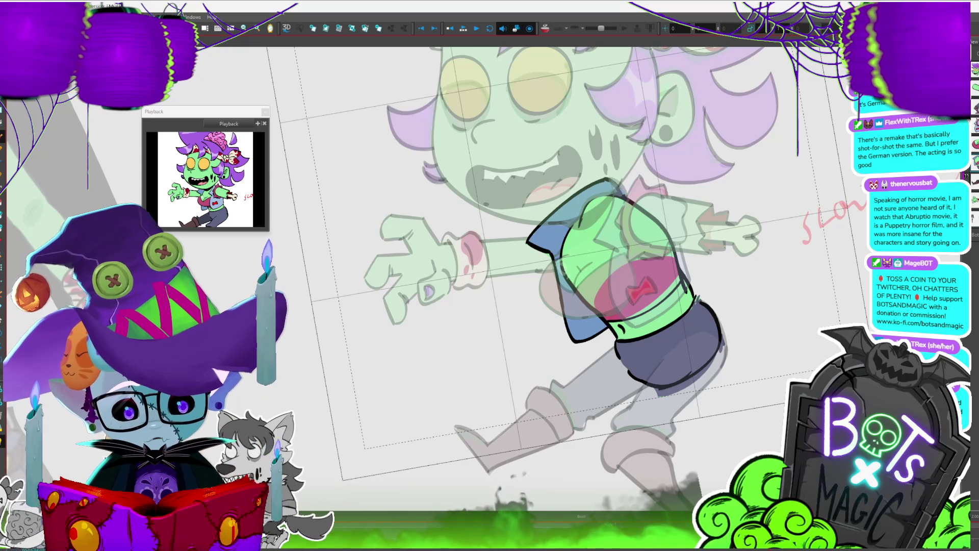
{"action": "scroll", "coordinate": [491, 307], "scroll_direction": "up", "scroll_amount": 2}
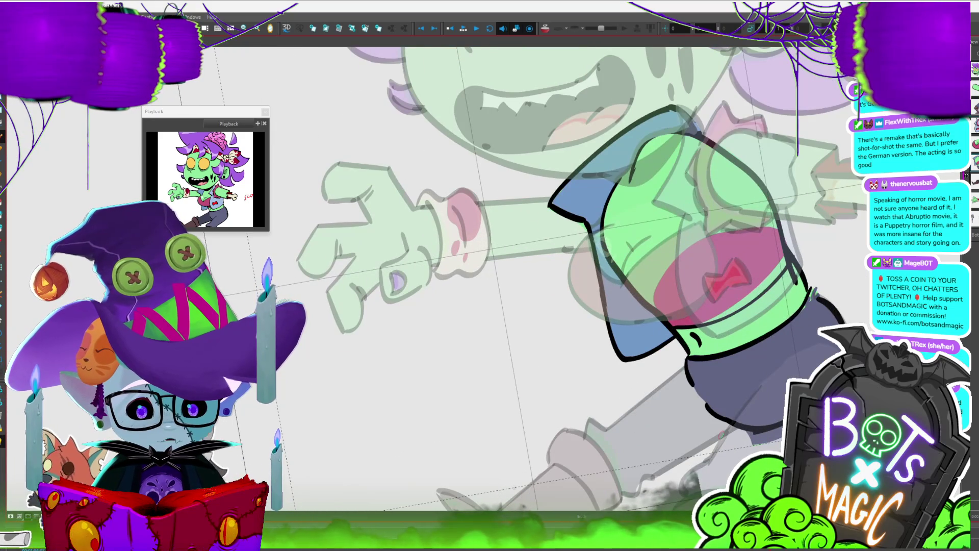
{"action": "key", "text": "period"}
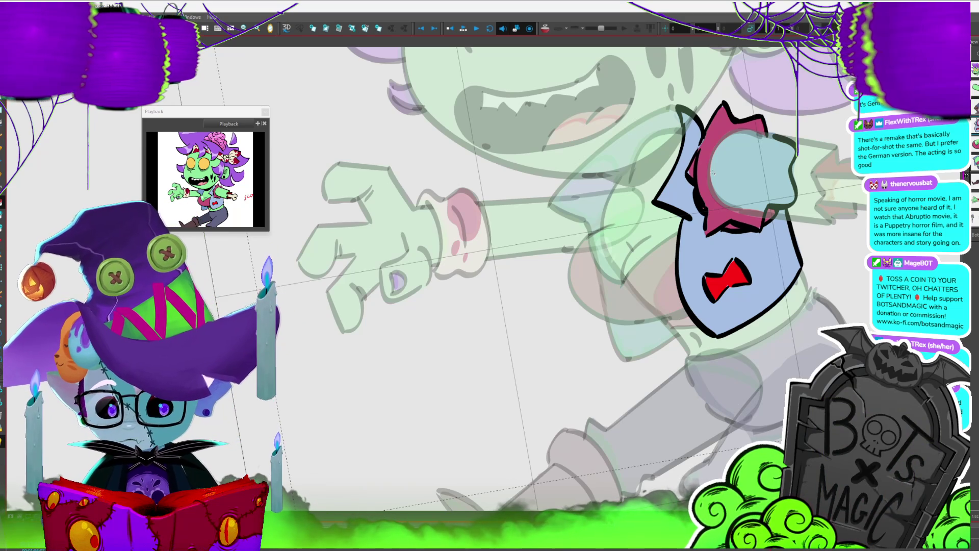
{"action": "key", "text": "period"}
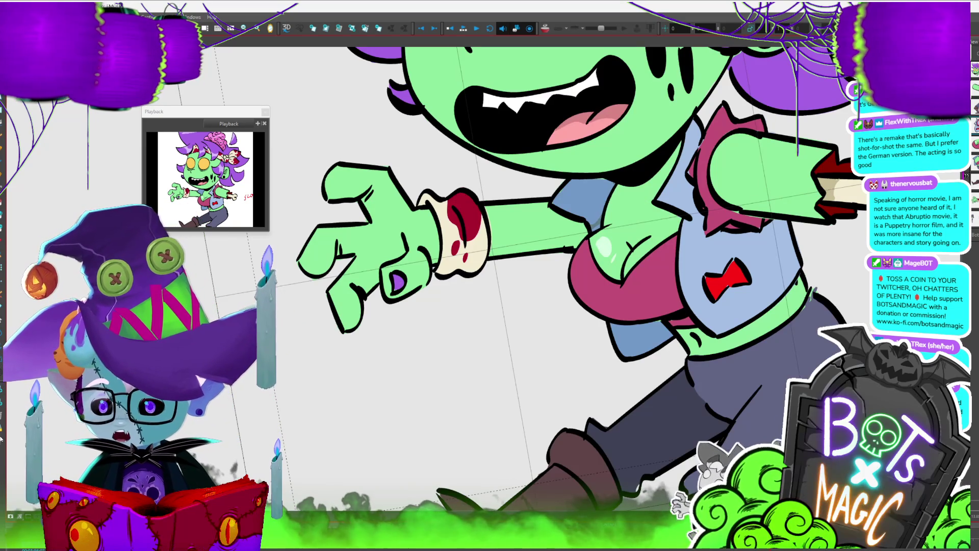
{"action": "key", "text": "shift+z"}
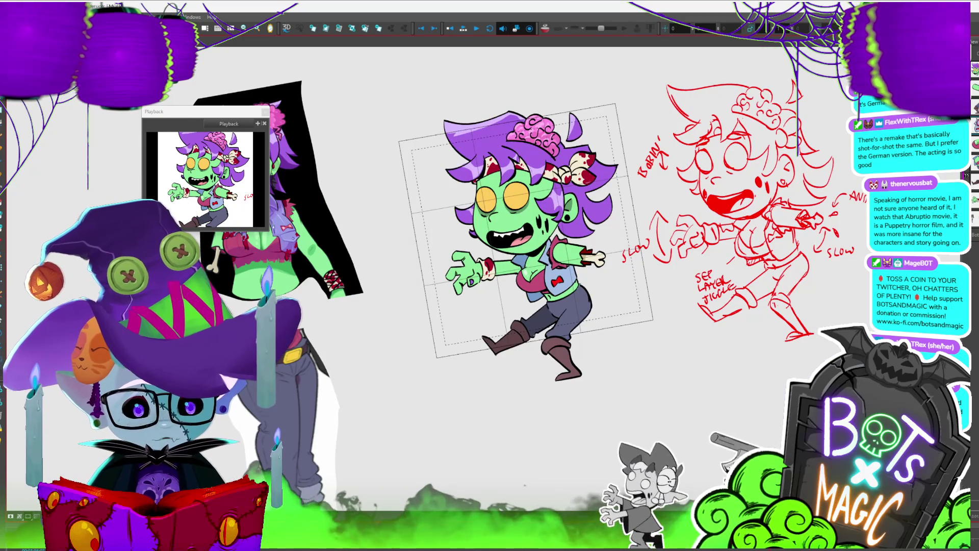
Nudge the chest and bow tie piece slightly down, then zoom in with other layers ghosted.
{"action": "left_click", "coordinate": [542, 292]}
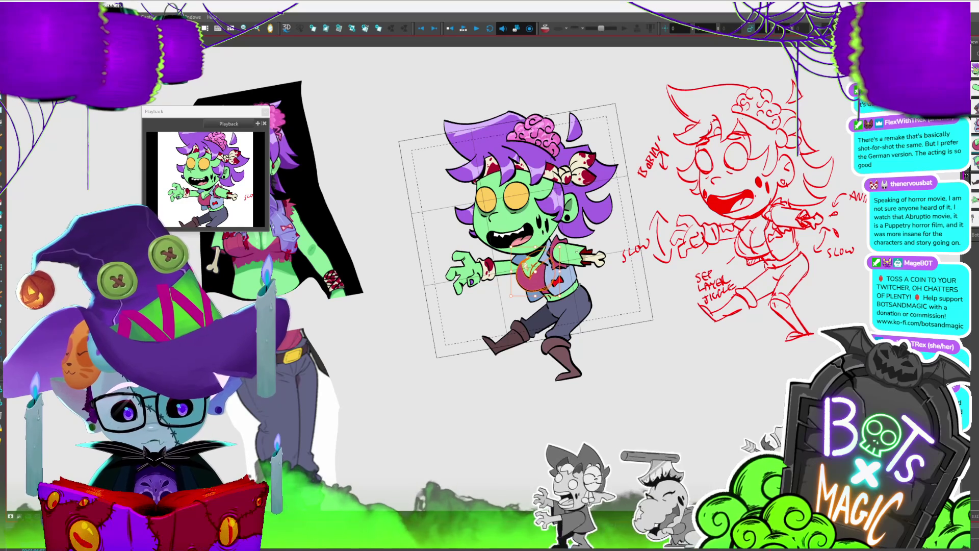
{"action": "left_click_drag", "start_coordinate": [543, 291], "coordinate": [551, 257]}
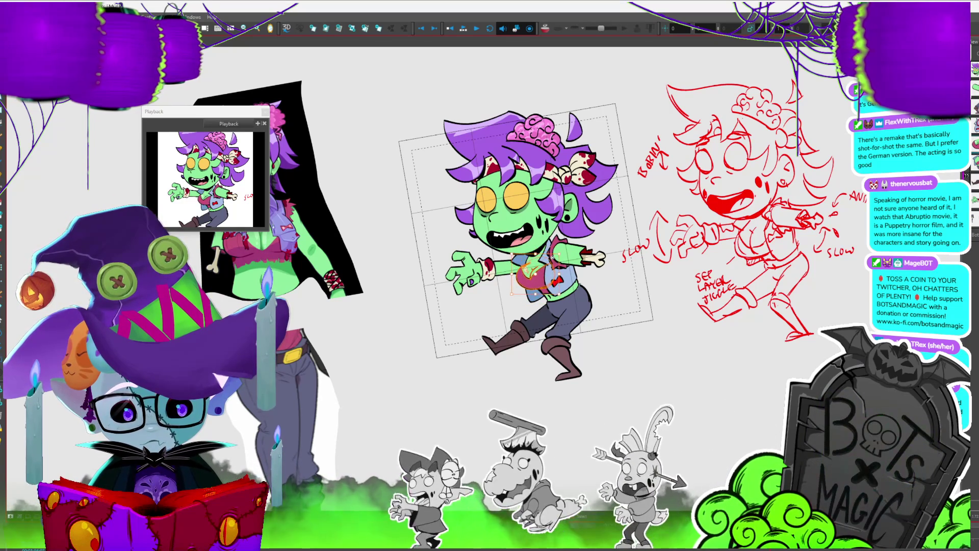
{"action": "key", "text": "Escape"}
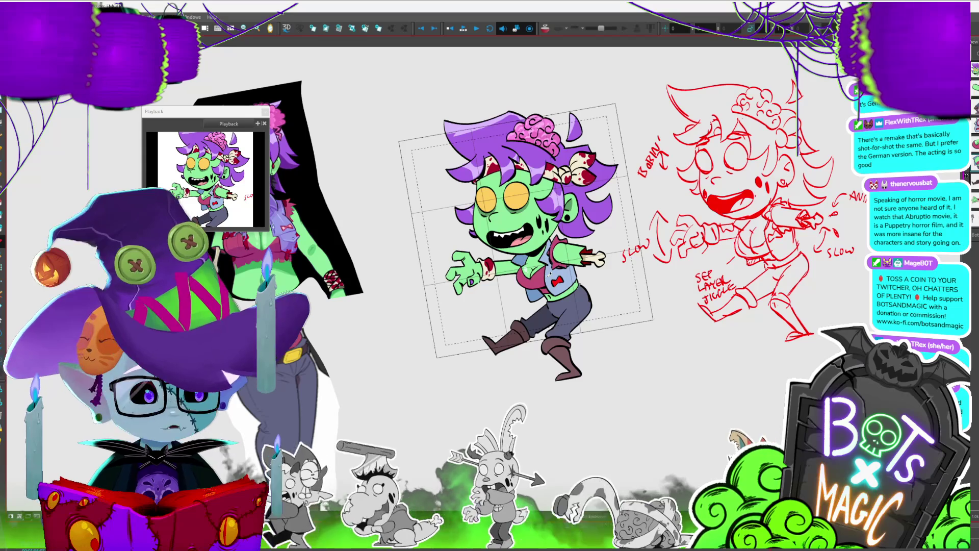
{"action": "key", "text": "2"}
{"action": "key", "text": "2"}
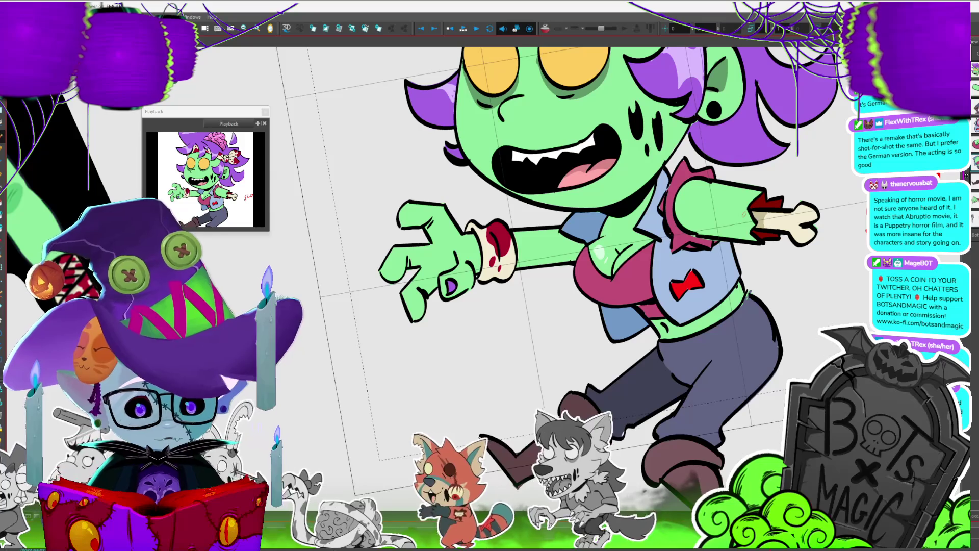
{"action": "key", "text": "."}
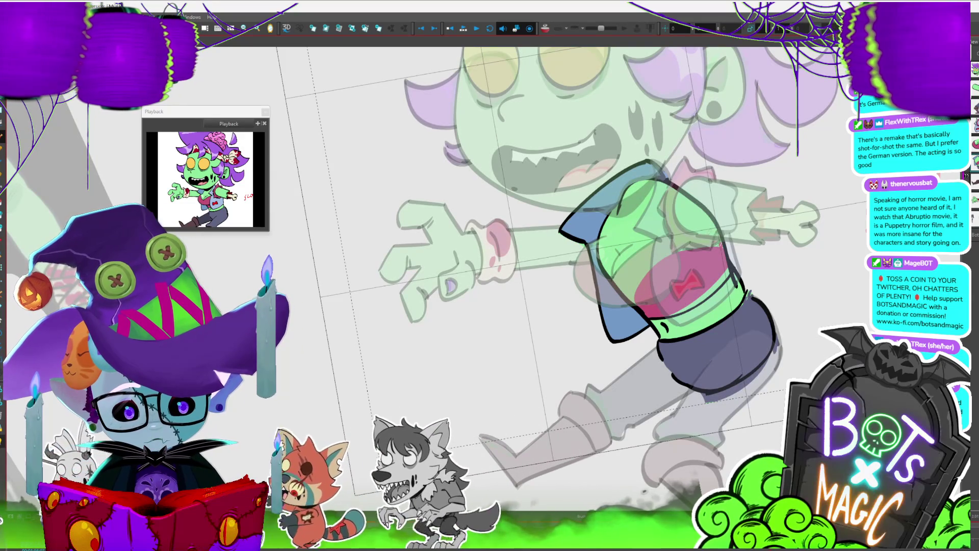
Draw a boundary line across the torso, fill up to it with pink, then zoom out.
{"action": "left_click_drag", "start_coordinate": [713, 223], "coordinate": [620, 288]}
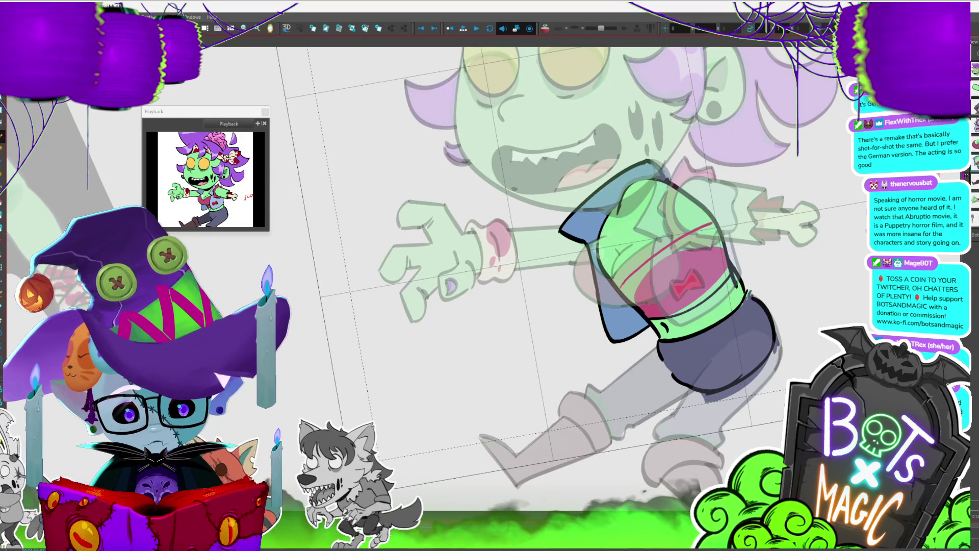
{"action": "key", "text": "ctrl+z"}
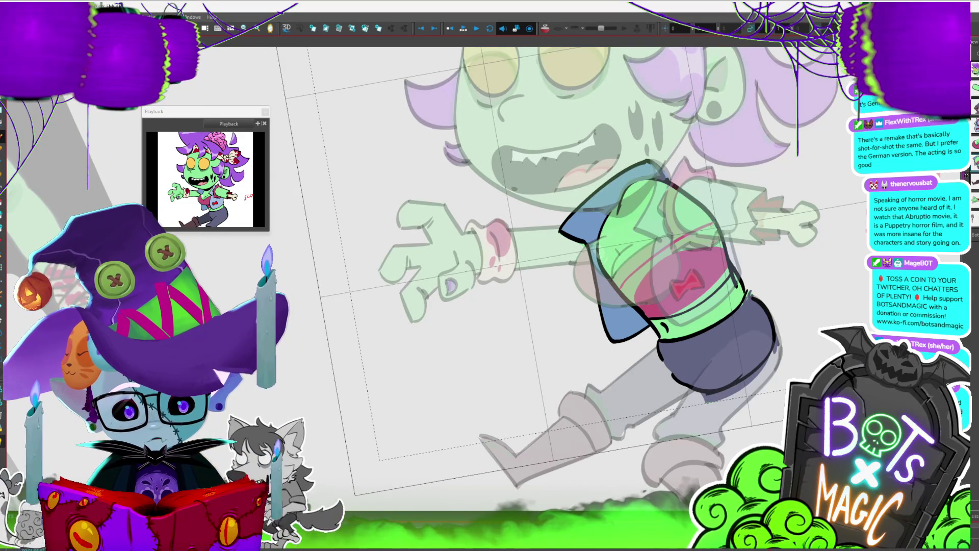
{"action": "left_click", "coordinate": [684, 252]}
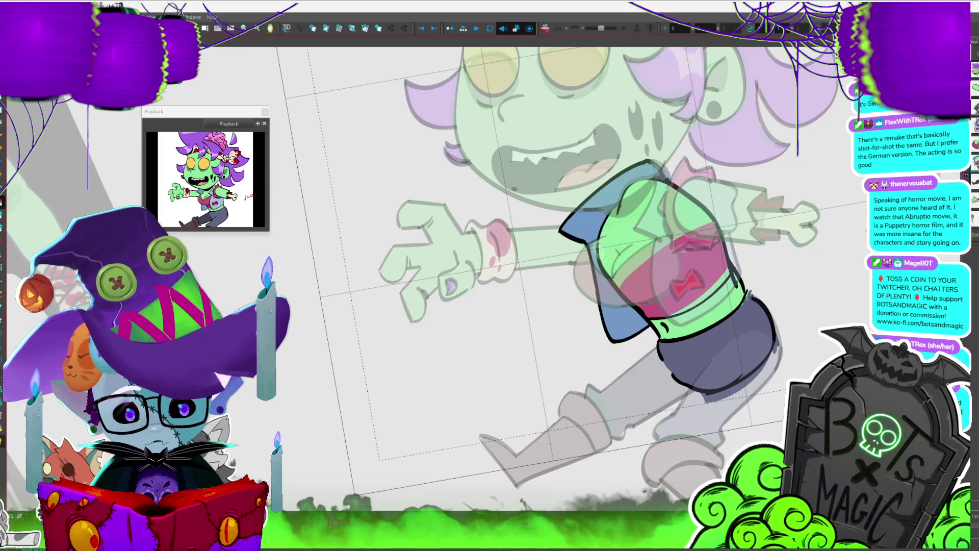
{"action": "left_click_drag", "start_coordinate": [684, 252], "coordinate": [665, 232]}
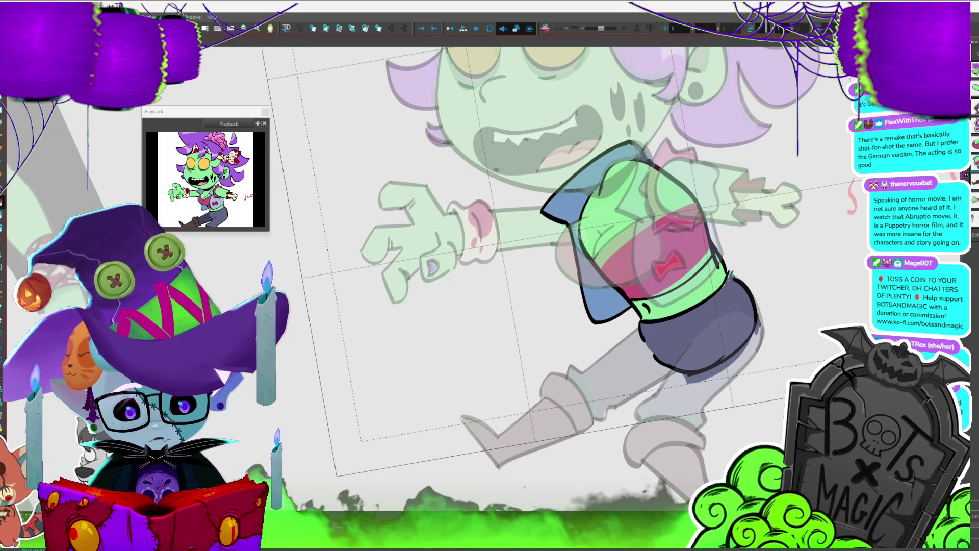
{"action": "key", "text": "1"}
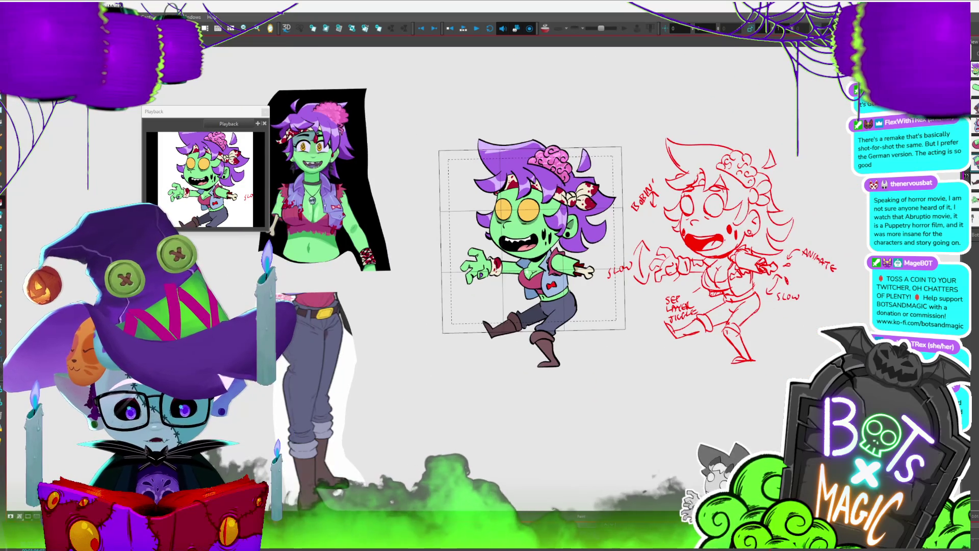
{"action": "key", "text": "x"}
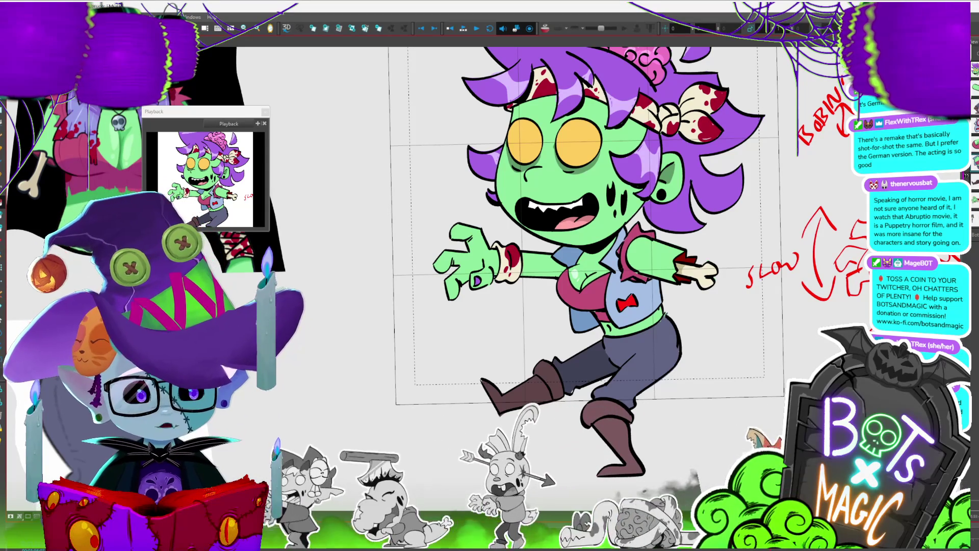
{"action": "key", "text": "2"}
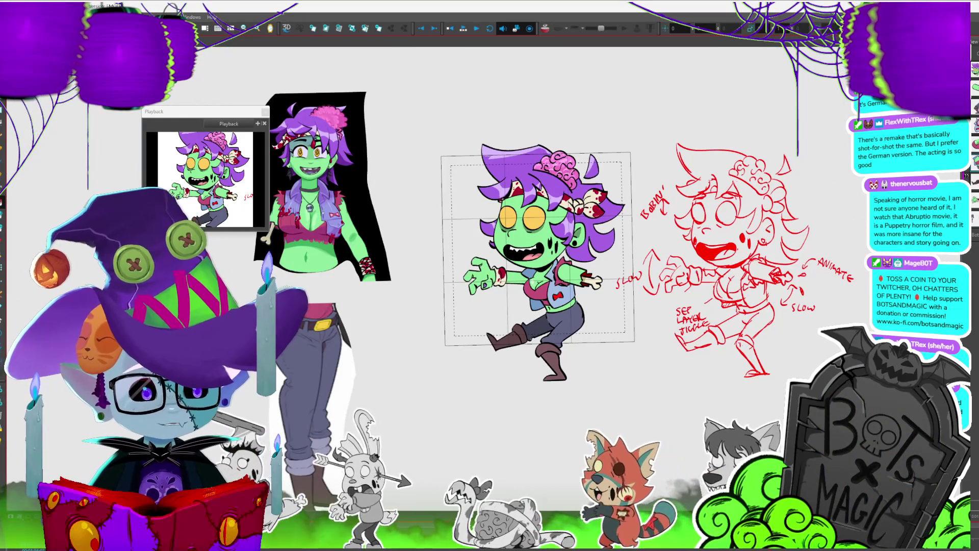
{"action": "key", "text": "2"}
{"action": "key", "text": "2"}
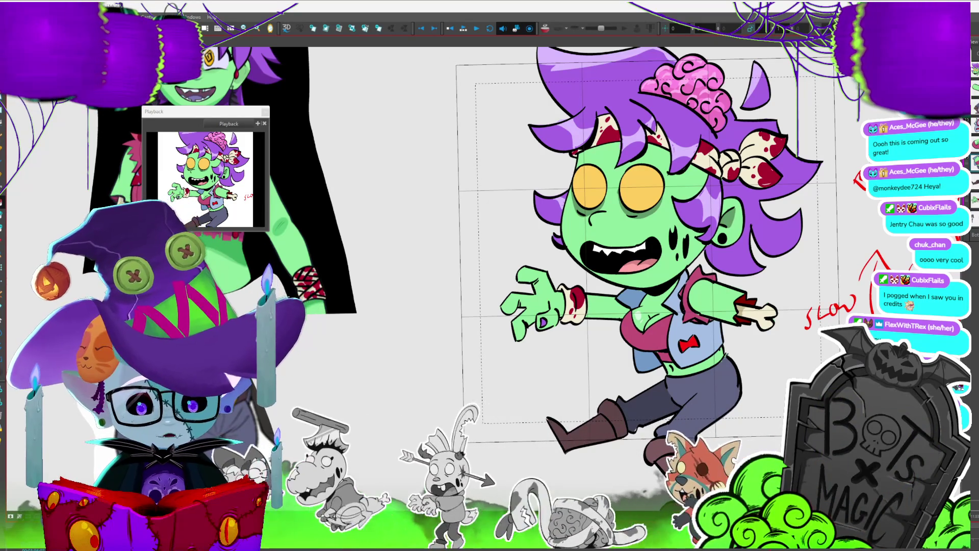
{"action": "scroll", "coordinate": [612, 255], "scroll_direction": "right", "scroll_amount": 2}
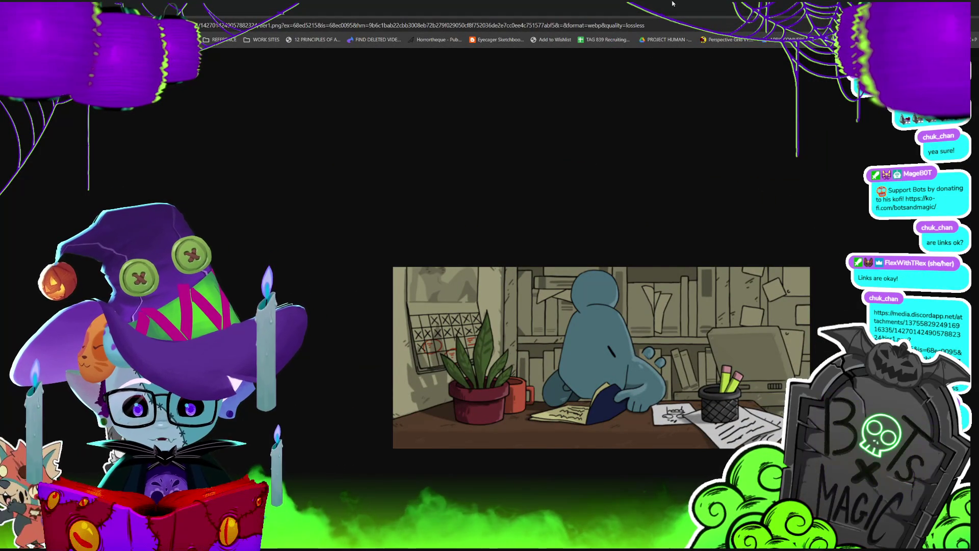
Restore down Chrome, zoom the shared desk-scene image to 300%, then switch back to Harmony.
{"action": "key", "text": "super+Down"}
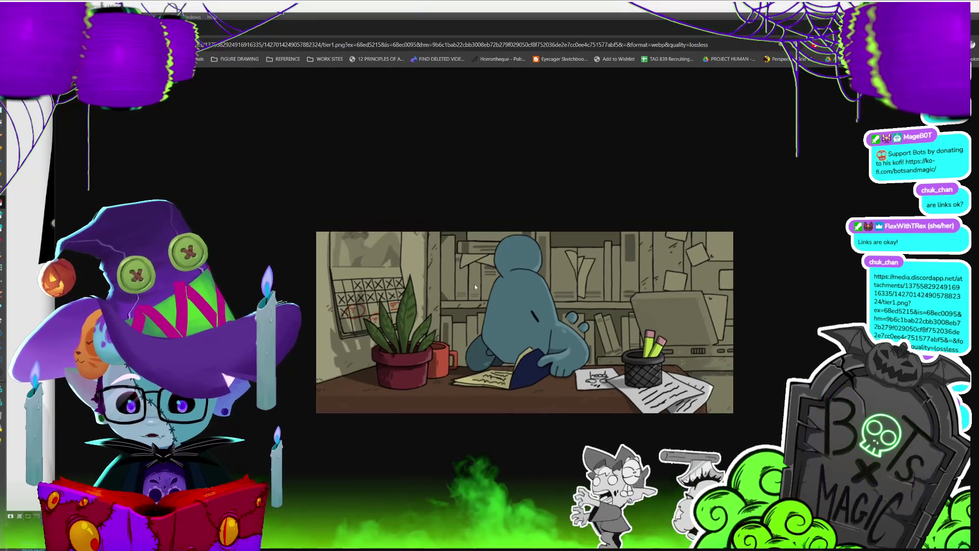
{"action": "key", "text": "ctrl+plus"}
{"action": "key", "text": "ctrl+plus"}
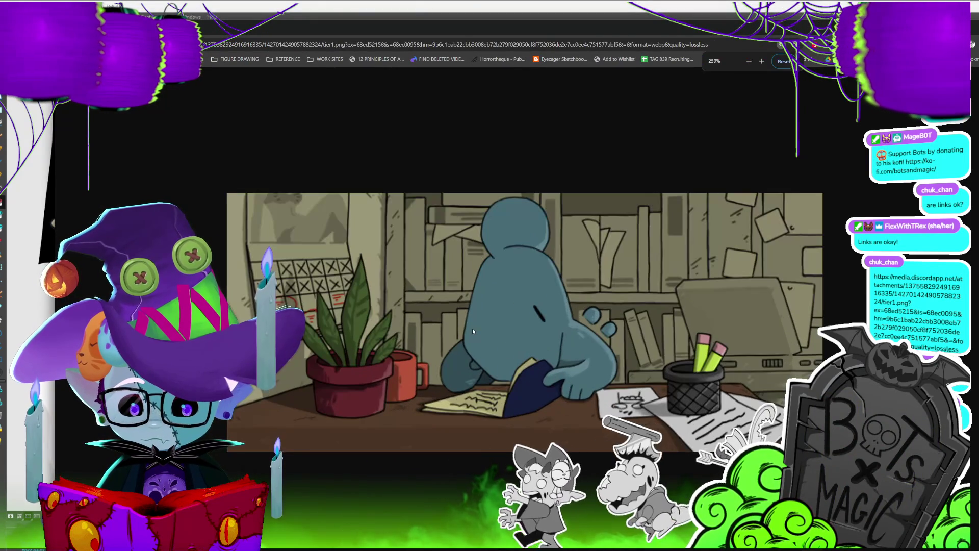
{"action": "key", "text": "ctrl+plus"}
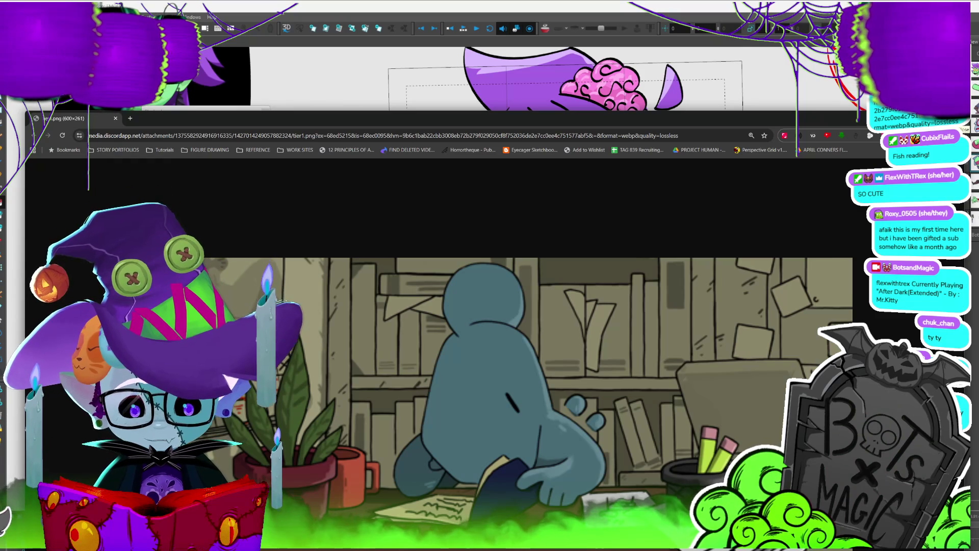
{"action": "key", "text": "alt+Tab"}
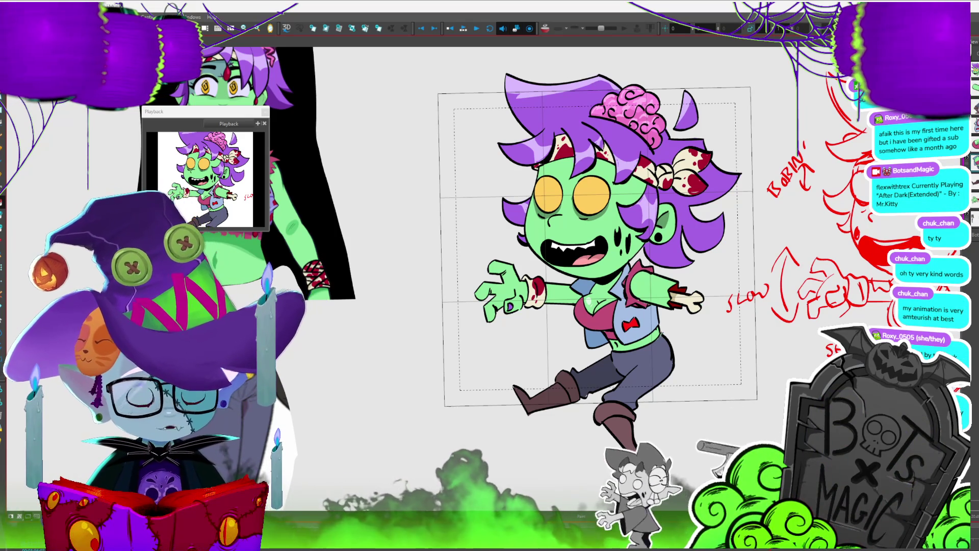
Scale up the red motion-notes sketch beside the chibi, then select the central chibi drawing.
{"action": "scroll", "coordinate": [561, 255], "scroll_direction": "right", "scroll_amount": 3}
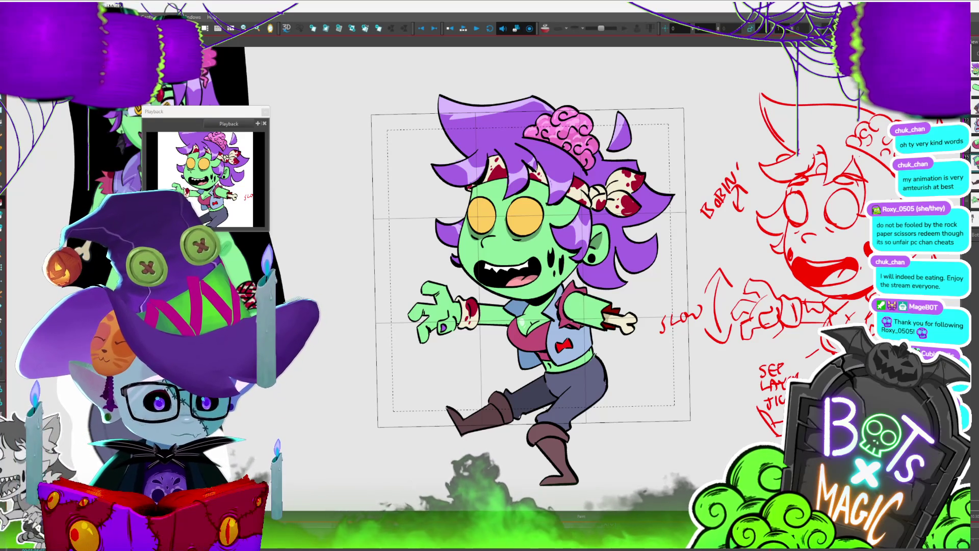
{"action": "scroll", "coordinate": [510, 266], "scroll_direction": "down", "scroll_amount": 3}
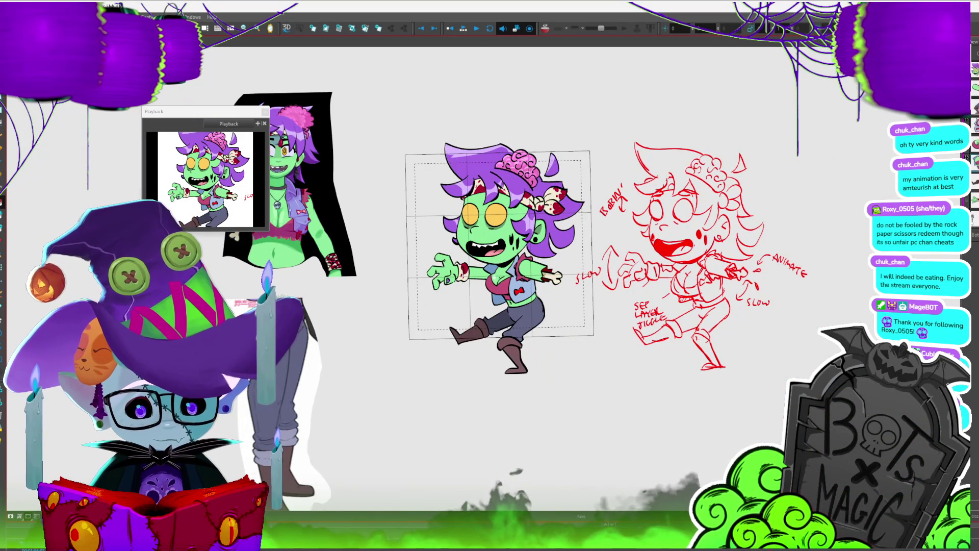
{"action": "mouse_move", "coordinate": [704, 316]}
{"action": "left_mouse_down"}
{"action": "mouse_move", "coordinate": [724, 325]}
{"action": "mouse_move", "coordinate": [730, 313]}
{"action": "left_mouse_up"}
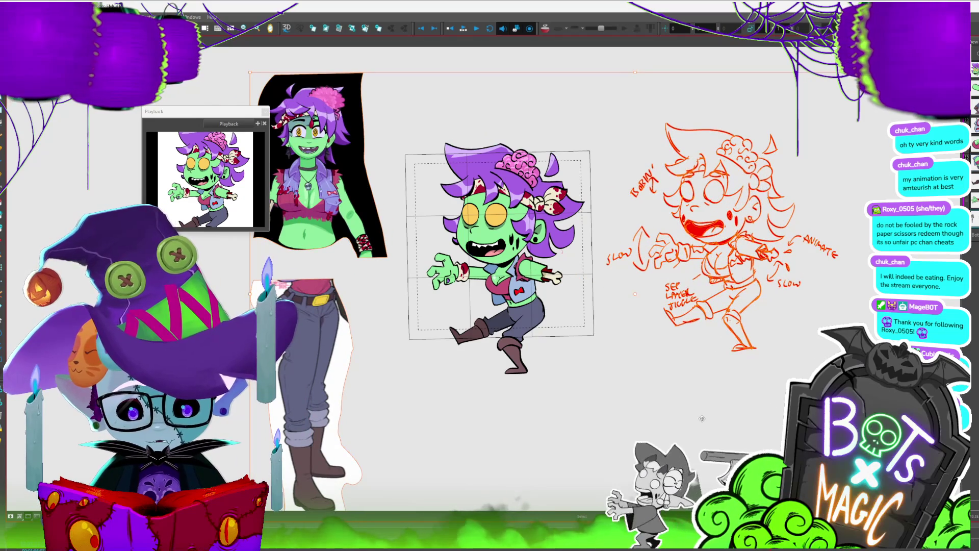
{"action": "left_click", "coordinate": [702, 418]}
{"action": "left_click", "coordinate": [593, 360]}
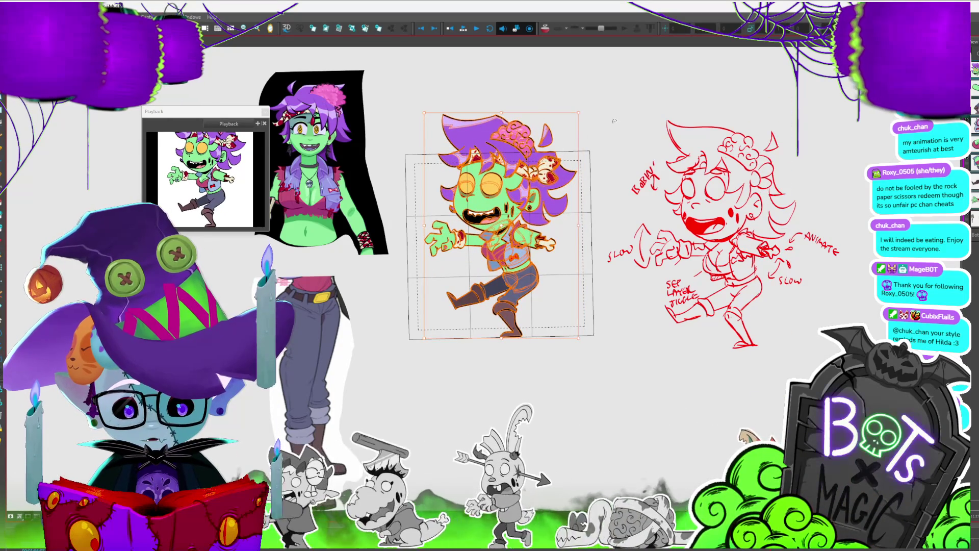
{"action": "scroll", "coordinate": [612, 123], "scroll_direction": "down", "scroll_amount": 3}
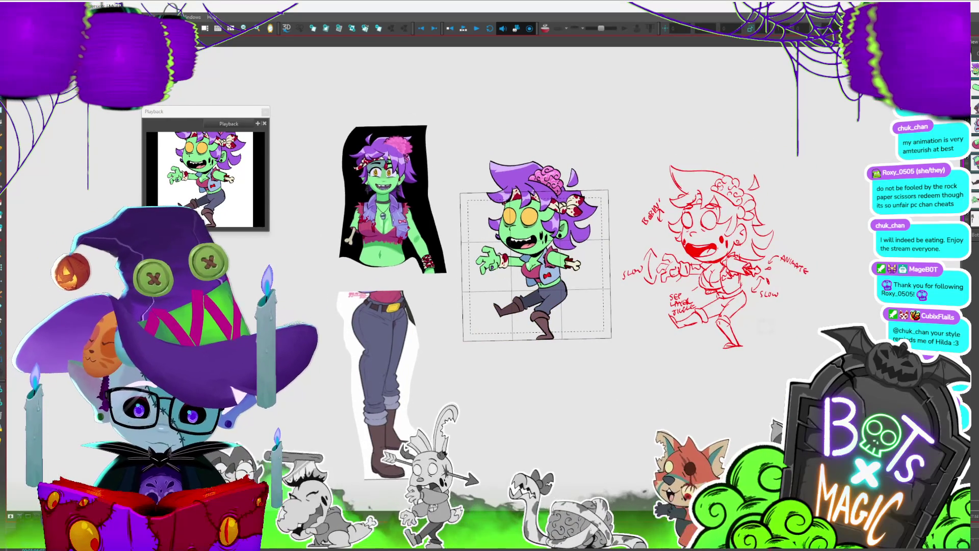
{"action": "scroll", "coordinate": [502, 222], "scroll_direction": "up", "scroll_amount": 5}
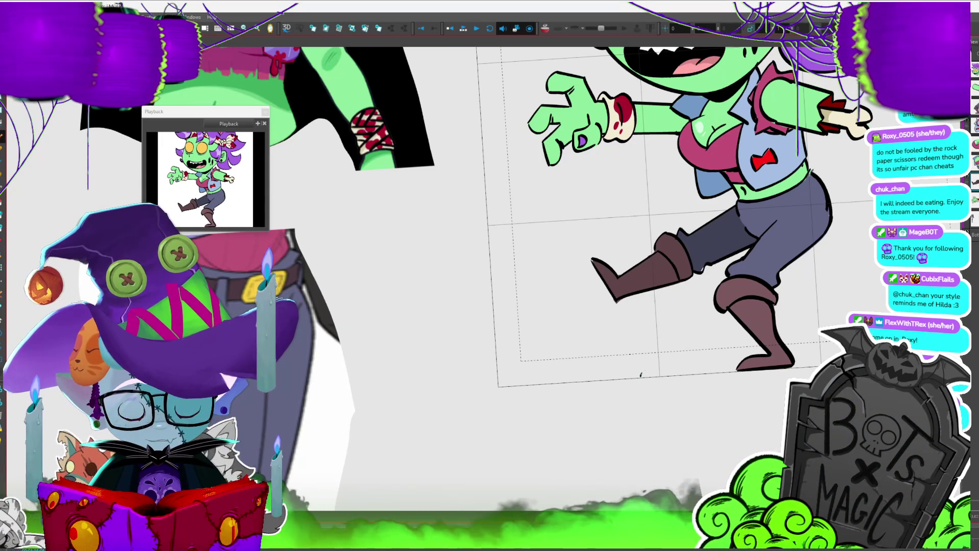
Remove the stray stroke below the boots and fill the rear boot's cuff light blue.
{"action": "left_click_drag", "start_coordinate": [672, 363], "coordinate": [666, 324]}
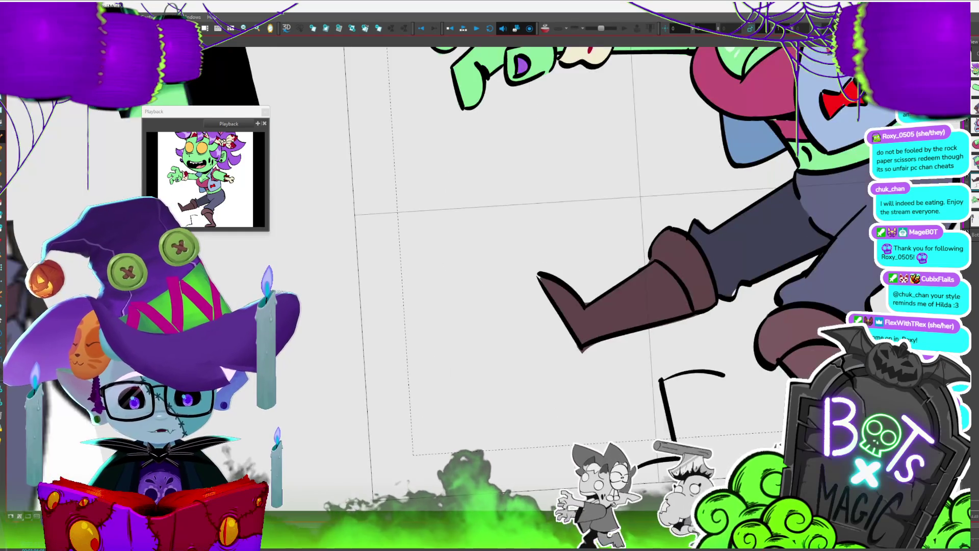
{"action": "key", "text": "ctrl+z"}
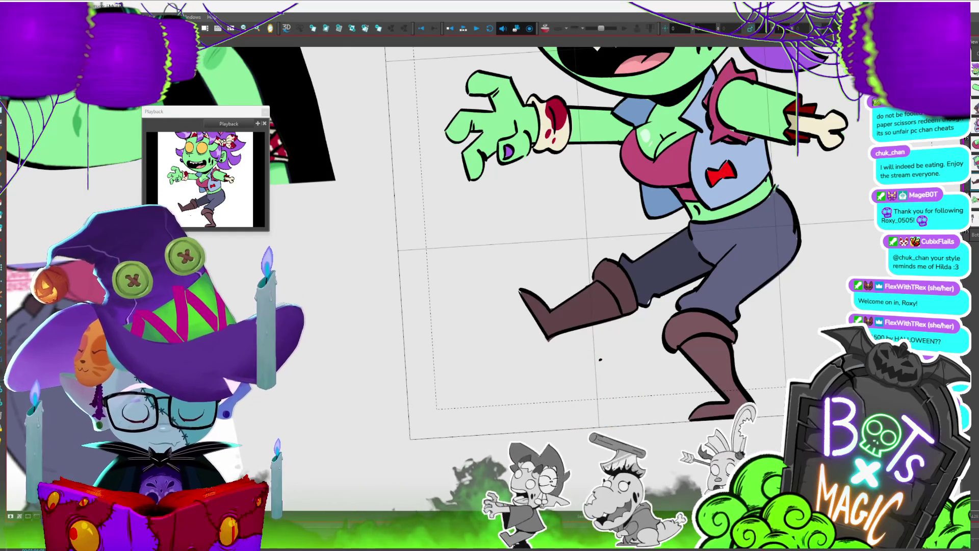
{"action": "key", "text": "space"}
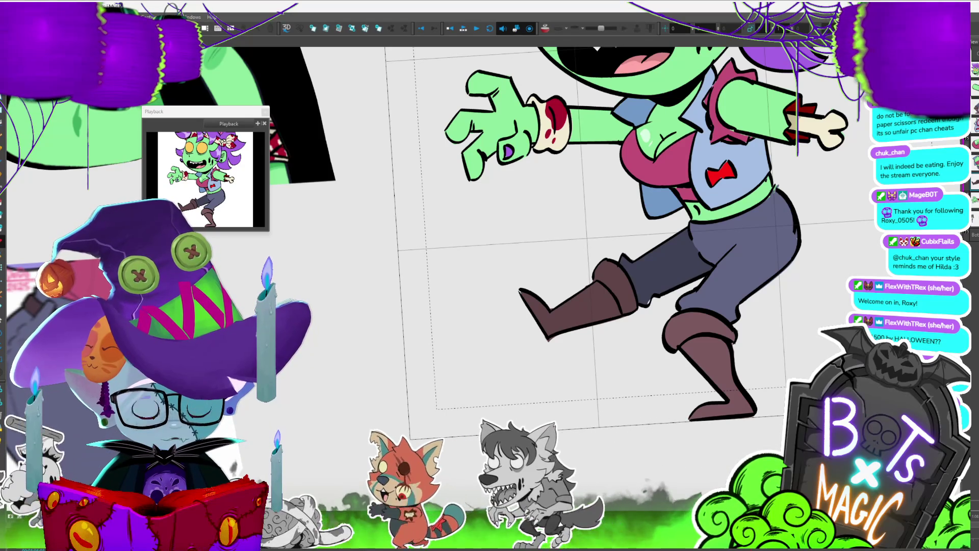
{"action": "mouse_move", "coordinate": [737, 331]}
{"action": "left_mouse_down"}
{"action": "mouse_move", "coordinate": [683, 308]}
{"action": "mouse_move", "coordinate": [666, 359]}
{"action": "left_mouse_up"}
{"action": "key", "text": "ctrl+z"}
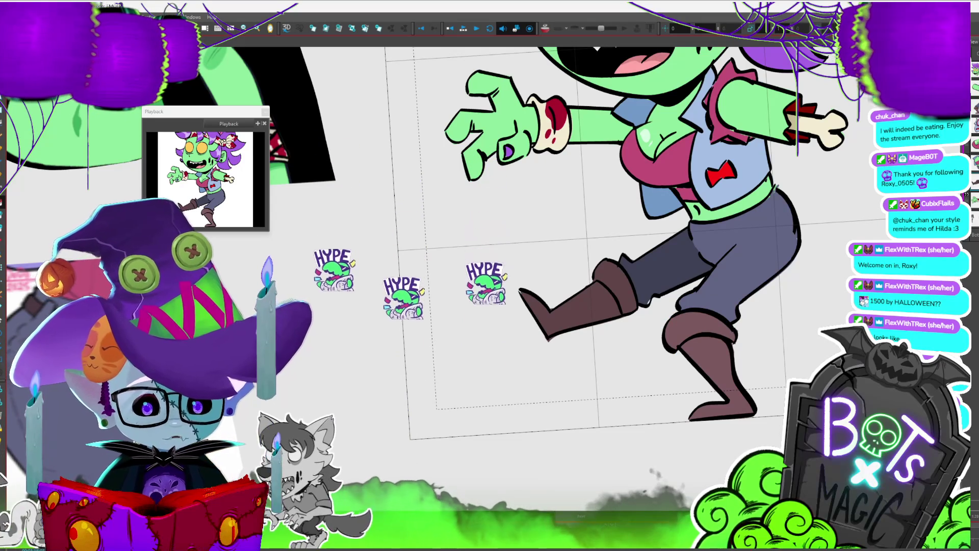
{"action": "left_click", "coordinate": [705, 329]}
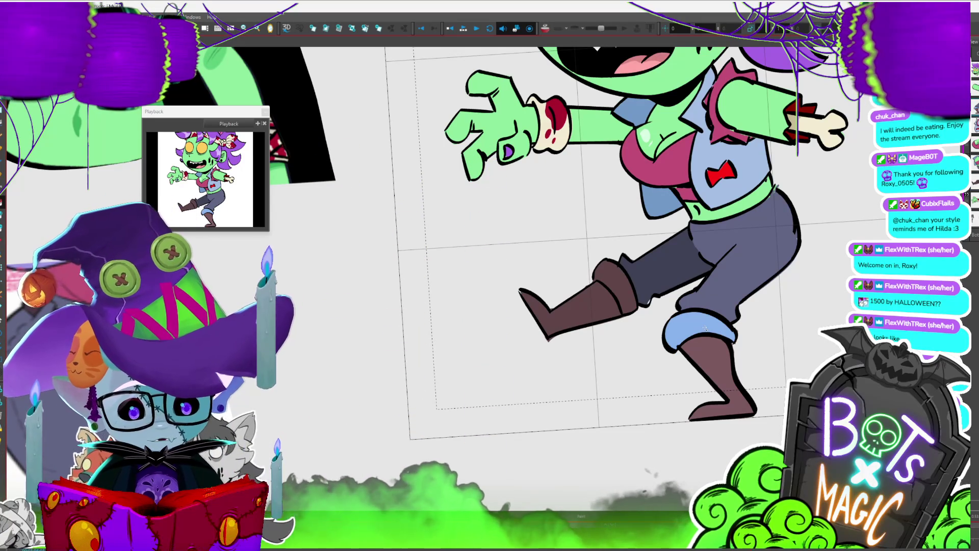
{"action": "key", "text": "Escape"}
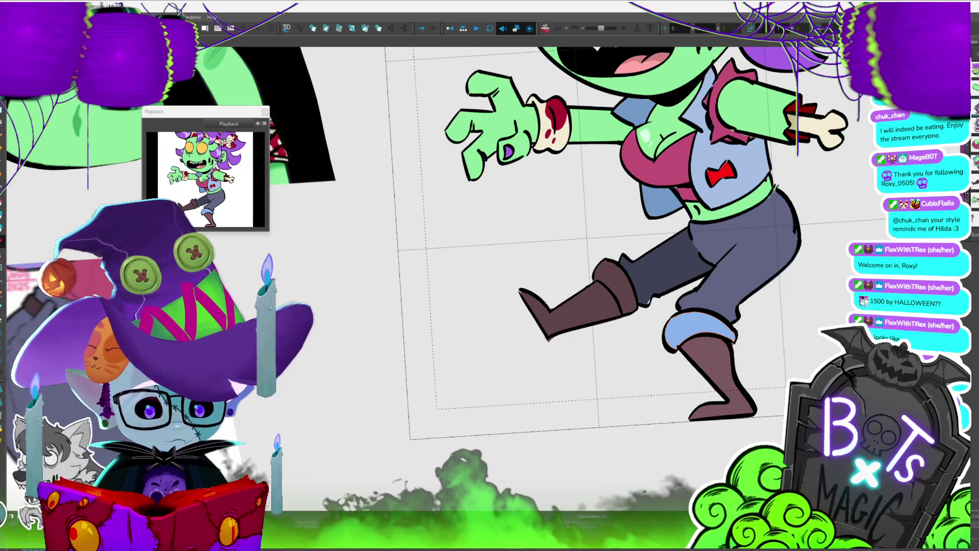
Fill the left boot's cuff with the same light blue as the rear cuff.
{"action": "left_click", "coordinate": [698, 326]}
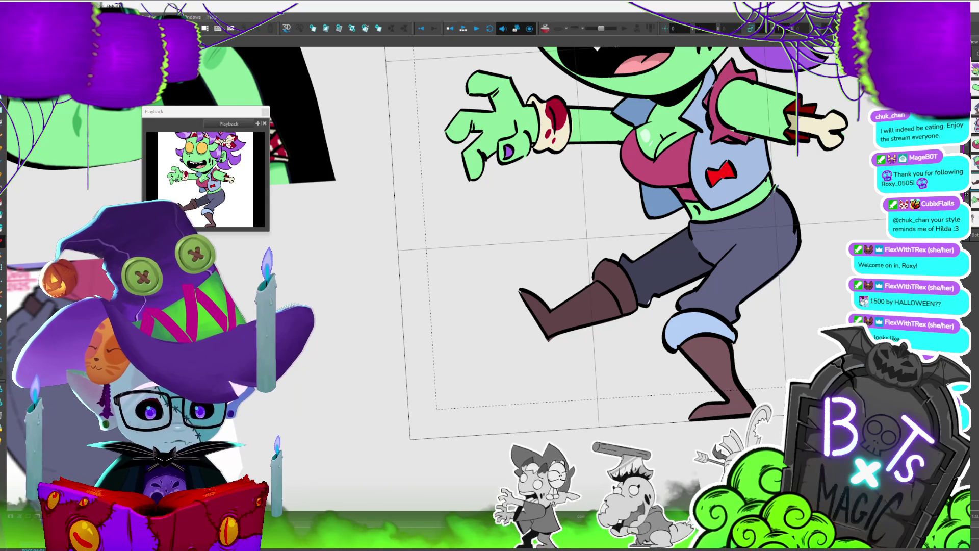
{"action": "left_click", "coordinate": [630, 290]}
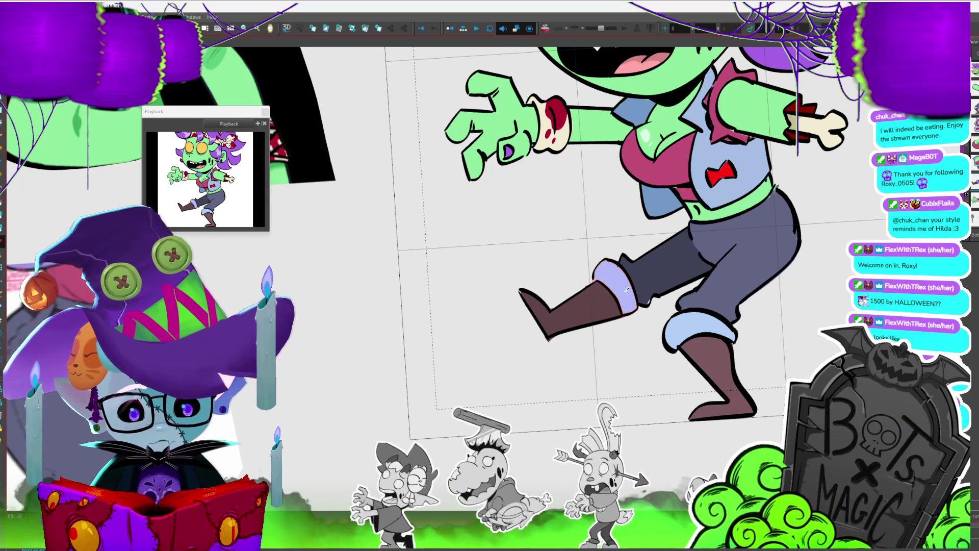
{"action": "left_click", "coordinate": [623, 295]}
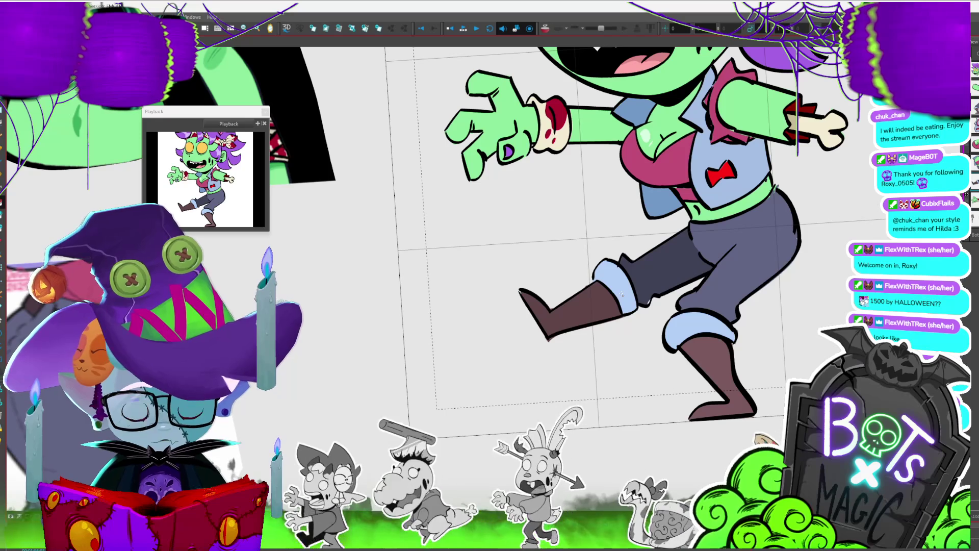
{"action": "left_click", "coordinate": [625, 296]}
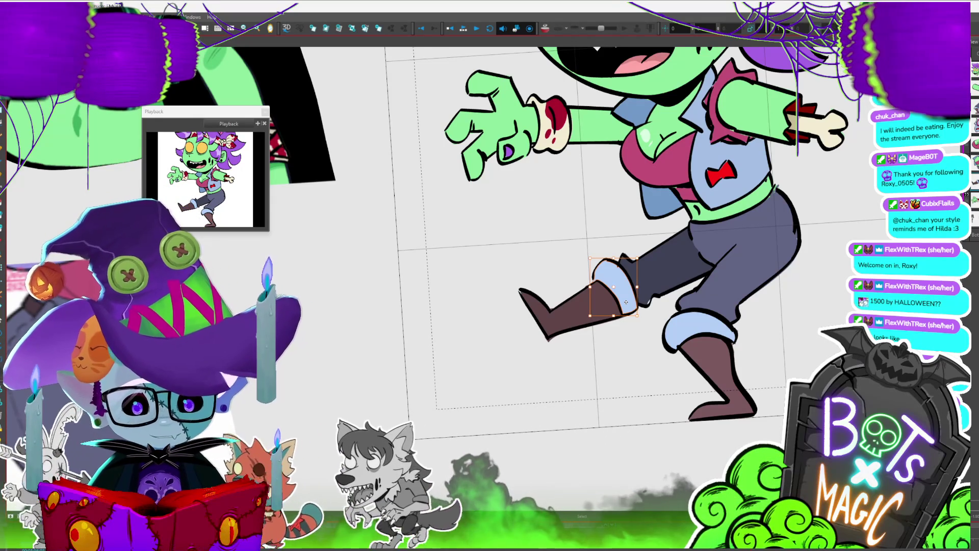
Check the right boot's cuff shape, then show the full character beside her references.
{"action": "scroll", "coordinate": [635, 252], "scroll_direction": "up", "scroll_amount": 1}
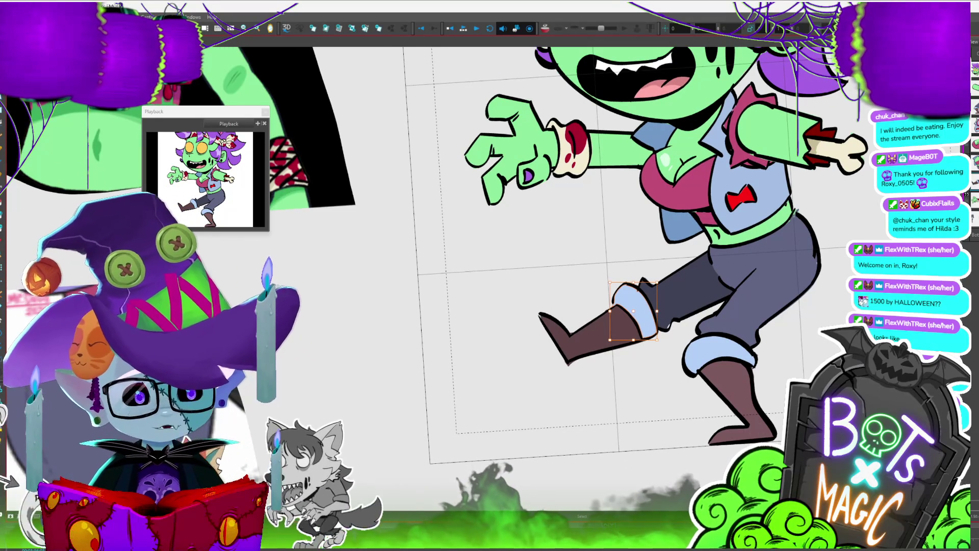
{"action": "scroll", "coordinate": [631, 255], "scroll_direction": "down", "scroll_amount": 3}
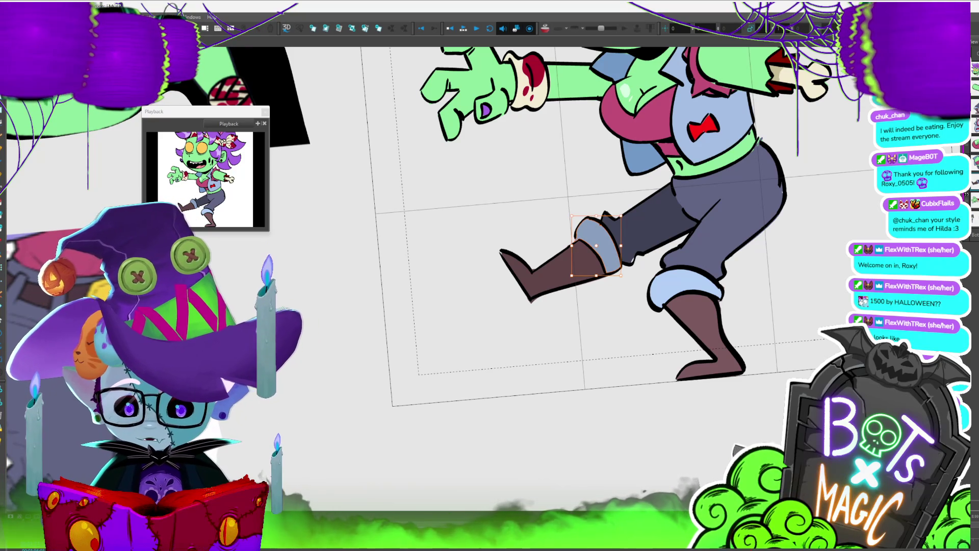
{"action": "left_click", "coordinate": [800, 280]}
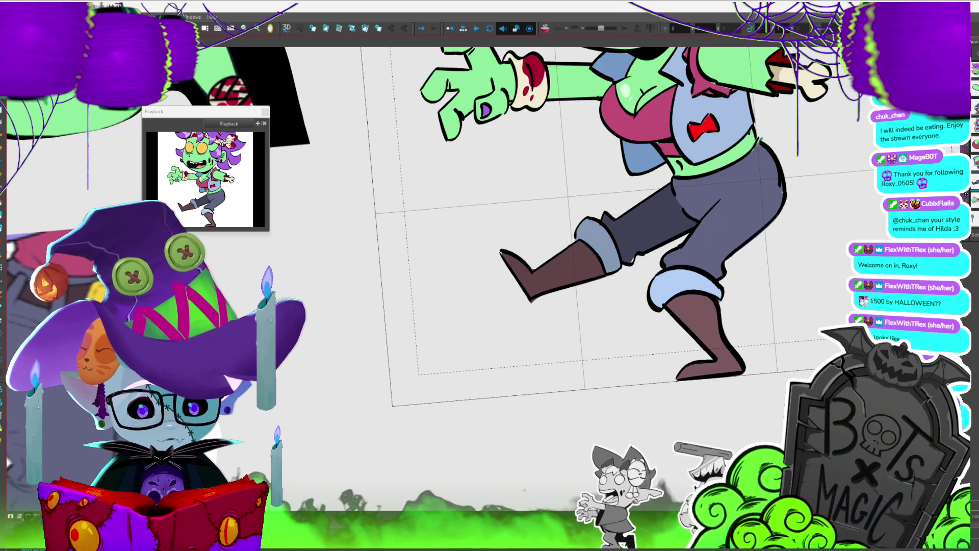
{"action": "left_click", "coordinate": [688, 274]}
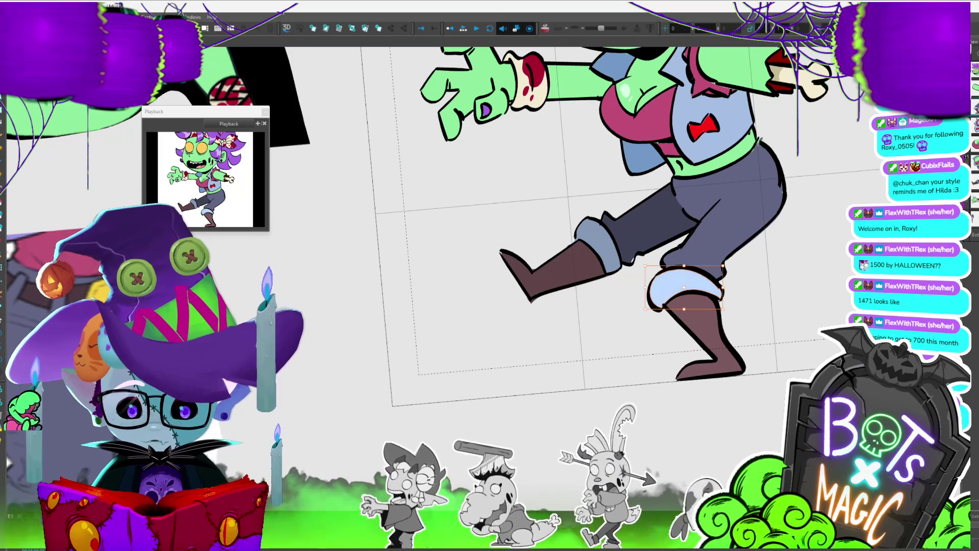
{"action": "key", "text": "1"}
{"action": "key", "text": "1"}
{"action": "key", "text": "1"}
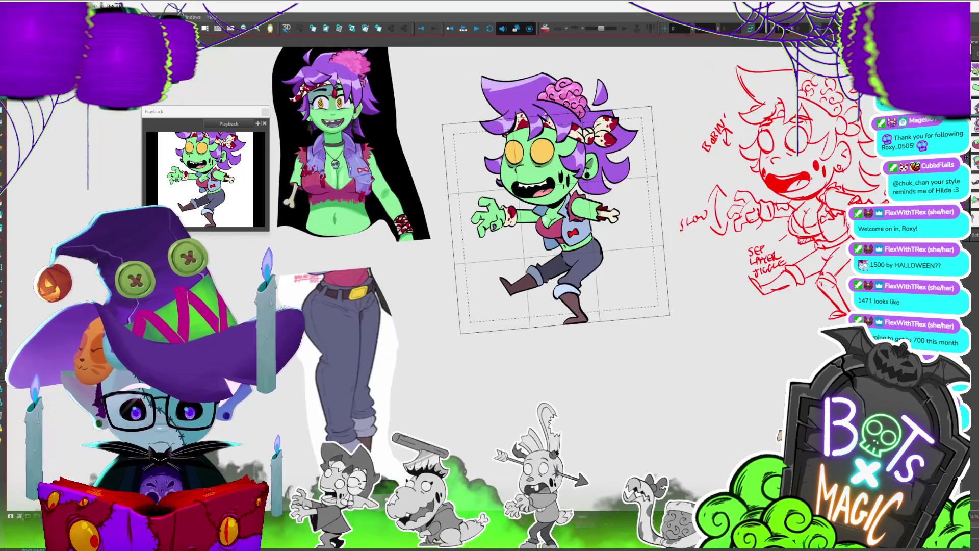
{"action": "key", "text": "2"}
{"action": "key", "text": "2"}
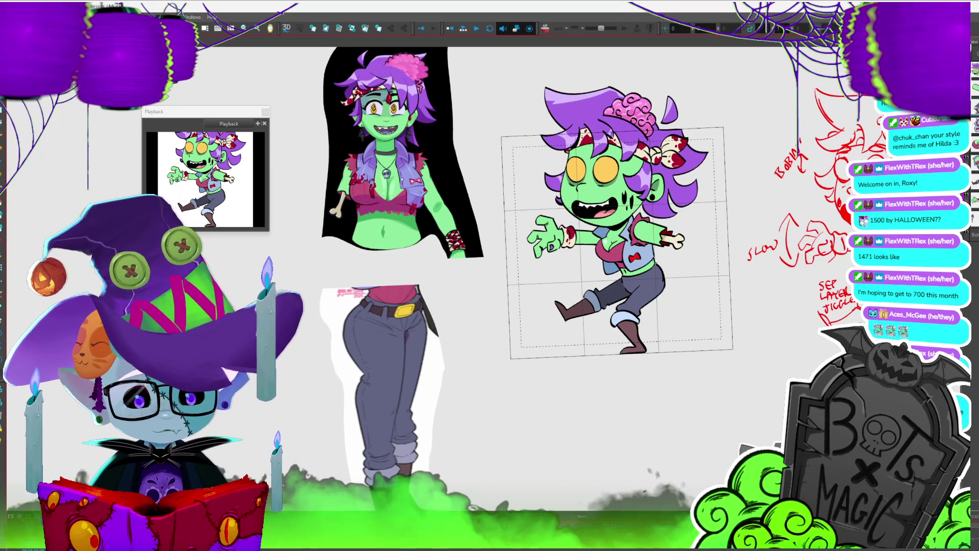
{"action": "scroll", "coordinate": [592, 245], "scroll_direction": "up", "scroll_amount": 3}
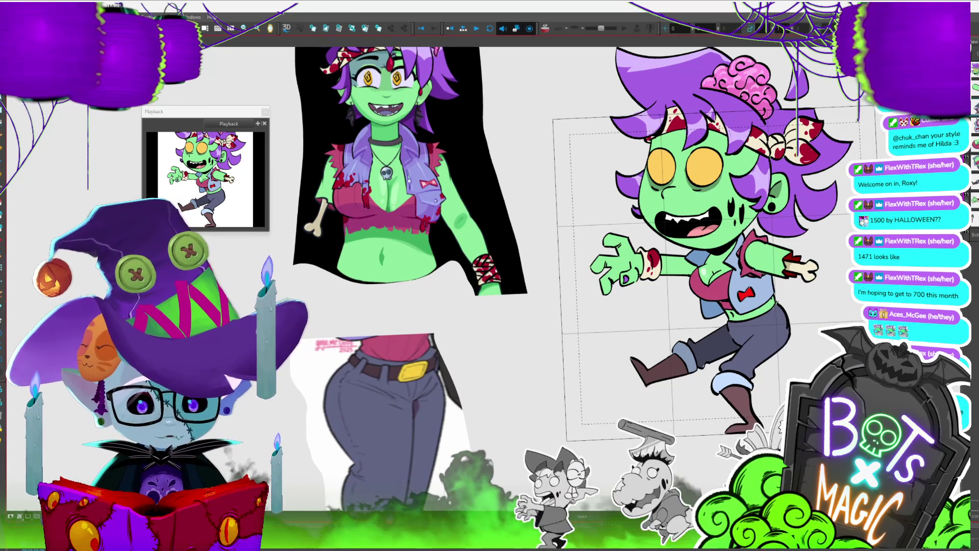
{"action": "scroll", "coordinate": [592, 244], "scroll_direction": "down", "scroll_amount": 2}
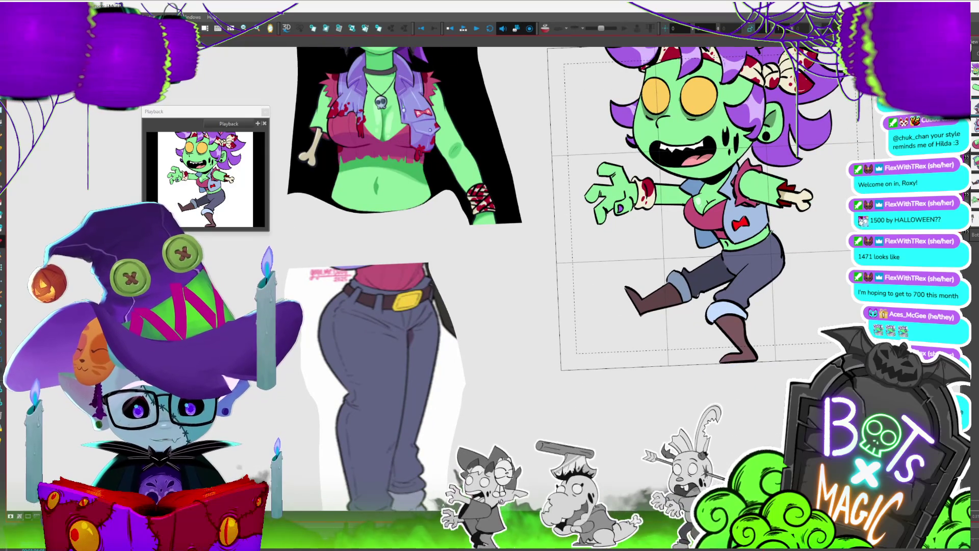
{"action": "scroll", "coordinate": [519, 329], "scroll_direction": "up", "scroll_amount": 2}
{"action": "scroll", "coordinate": [592, 245], "scroll_direction": "down", "scroll_amount": 1}
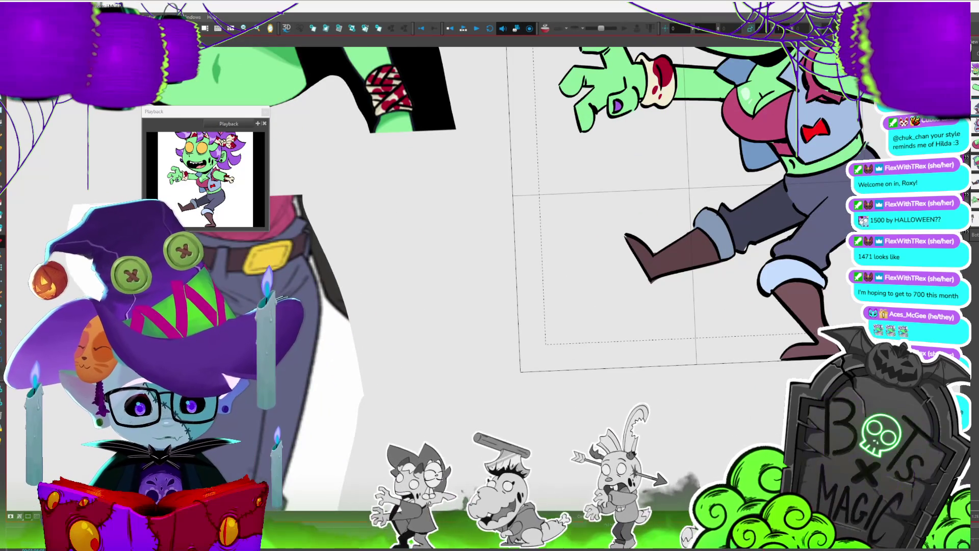